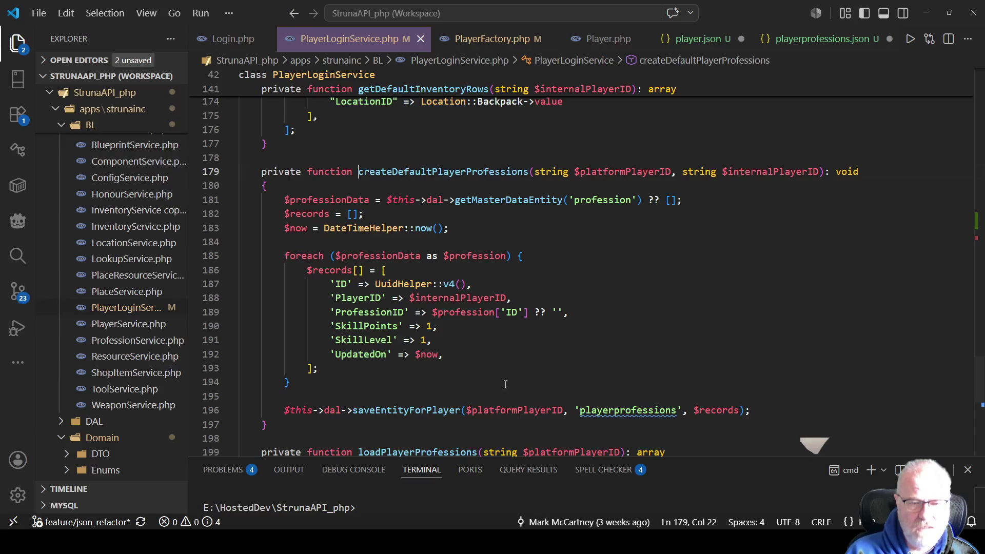
Step: Inspect the saveEntityForPlayer call and every use of $internalPlayerID
click(420, 410)
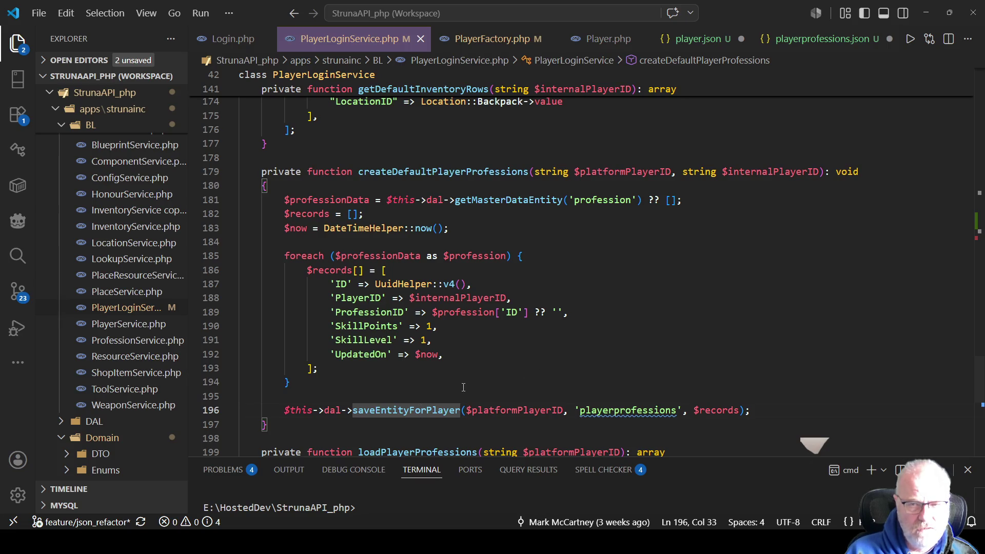
click(820, 172)
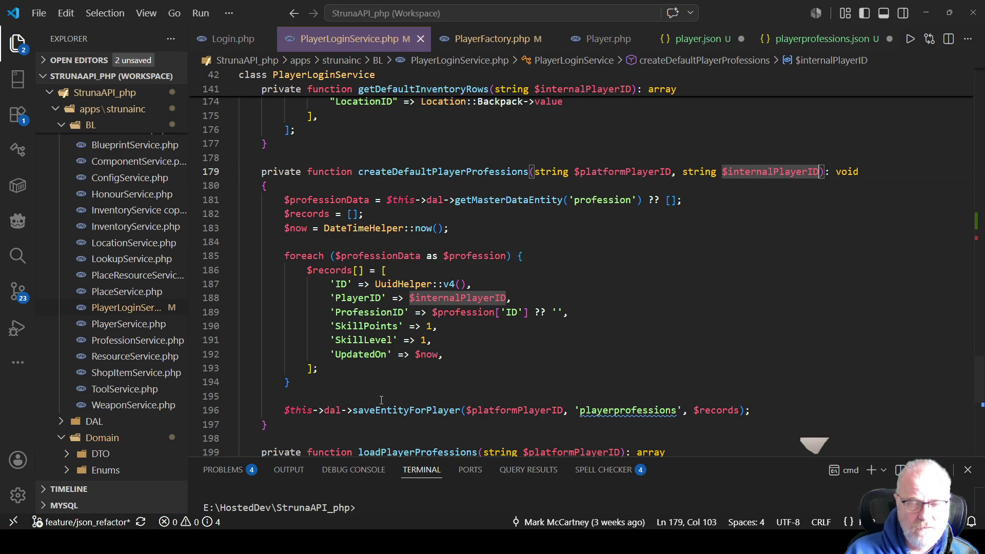
scroll(419, 307, down, 2)
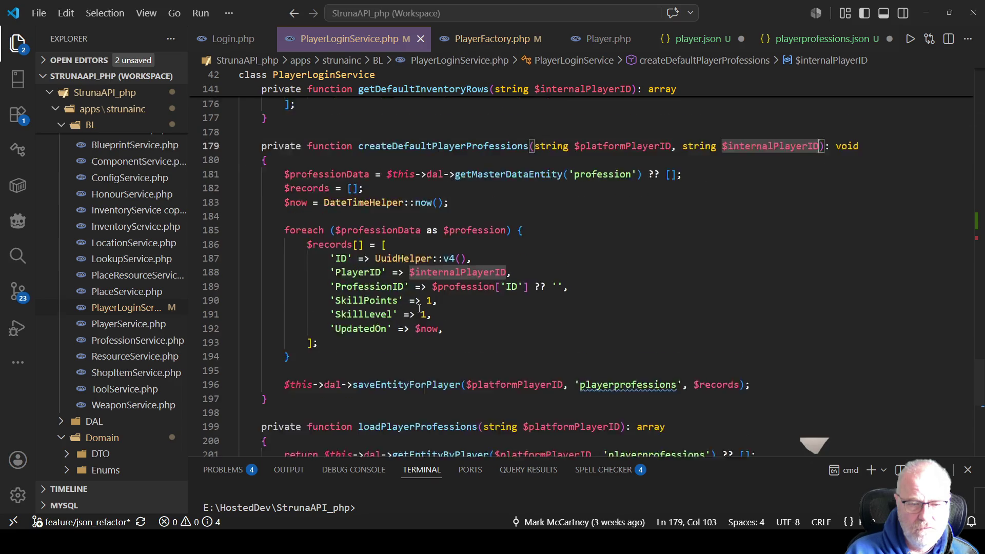
scroll(419, 308, down, 1)
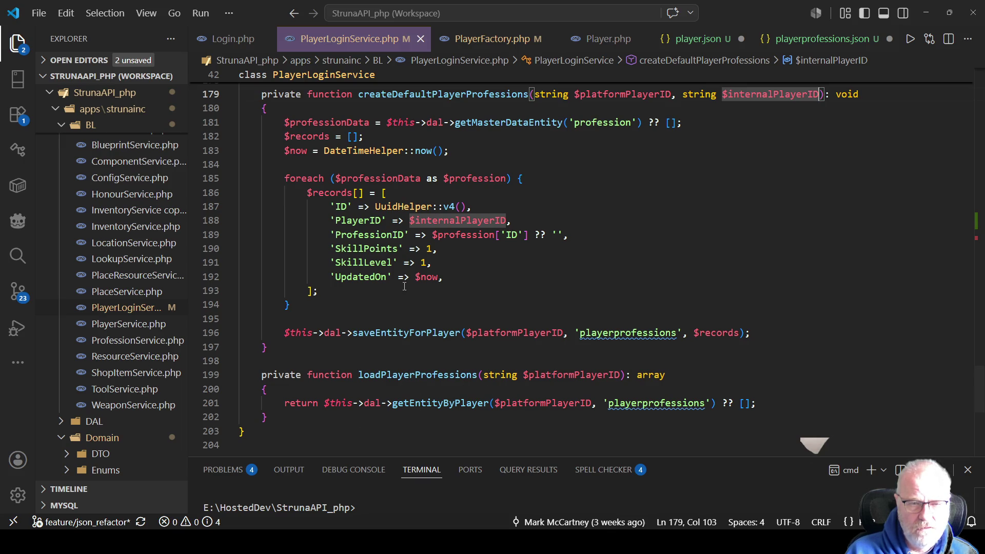
scroll(405, 286, up, 2)
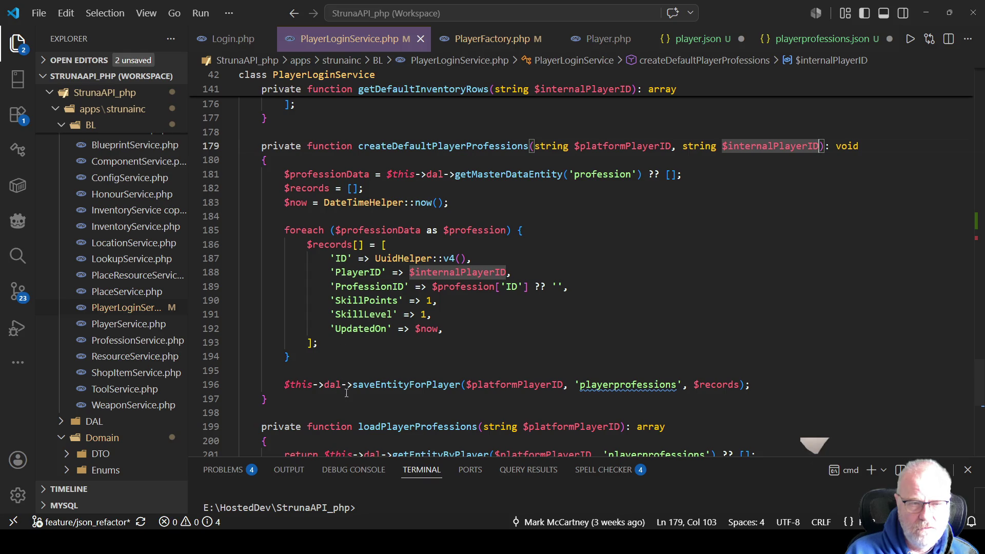
Step: Comment out the saveEntityForPlayer call, add 'return $records' beneath it, and save
click(757, 378)
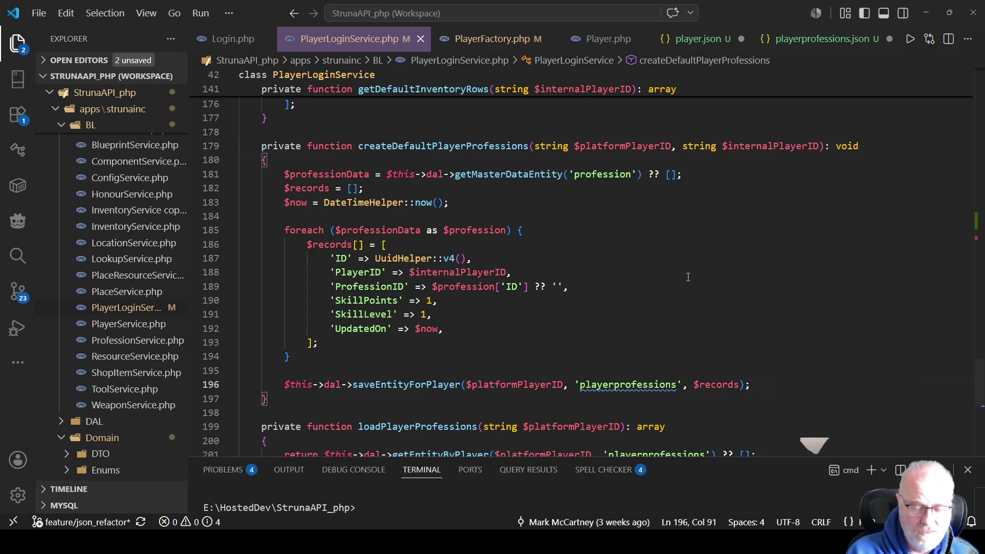
key(Home)
key(ctrl+slash)
key(End)
key(Return)
text(retu)
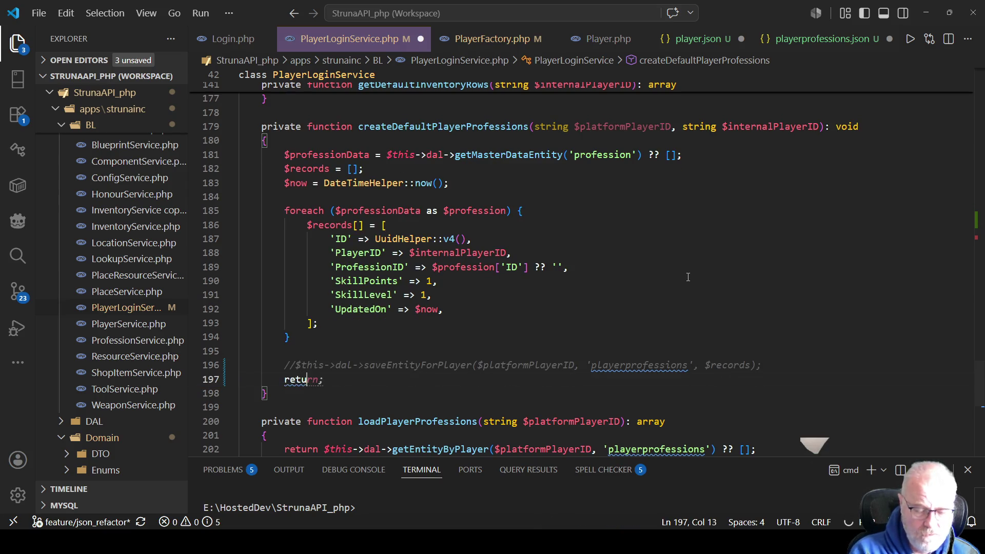
text(rn $records)
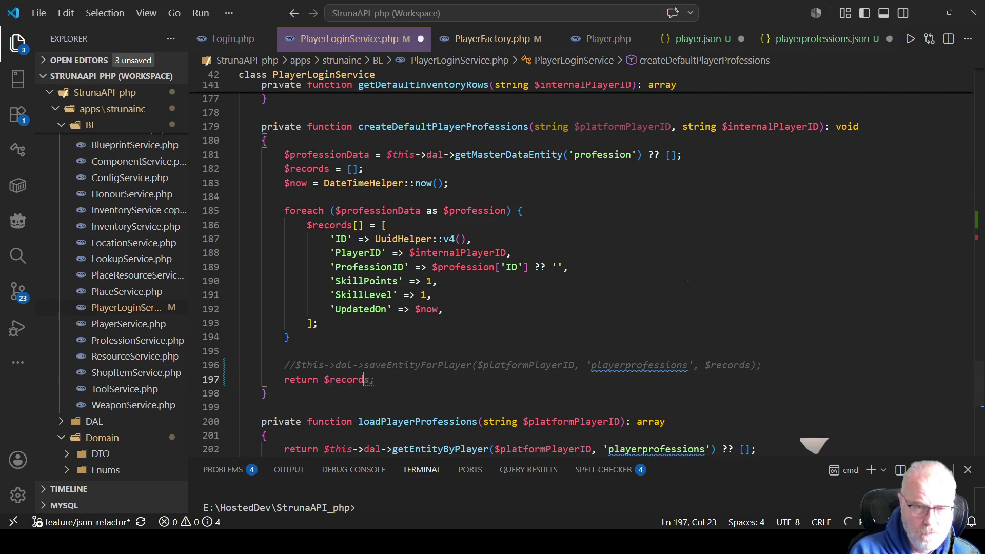
key(Up)
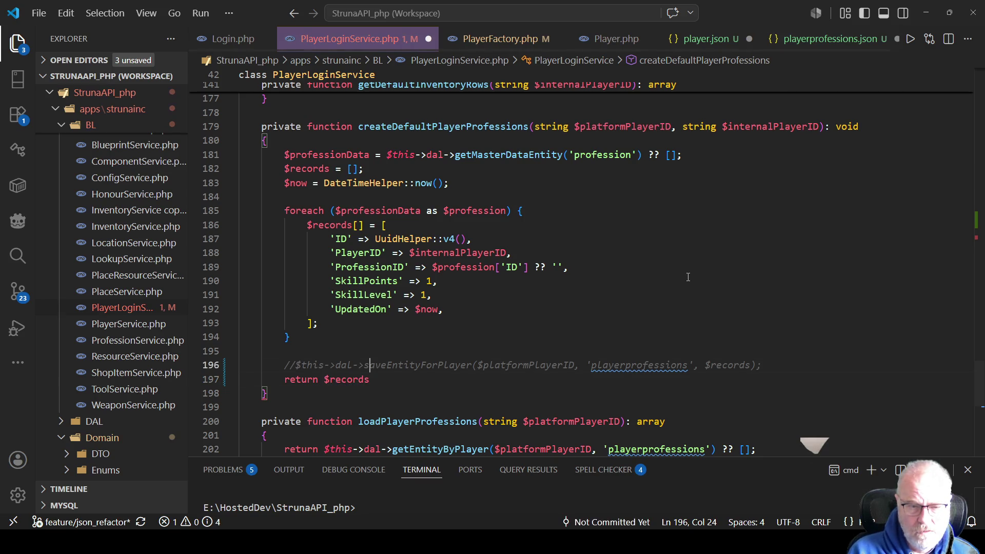
double_click(441, 365)
click(494, 304)
key(ctrl+s)
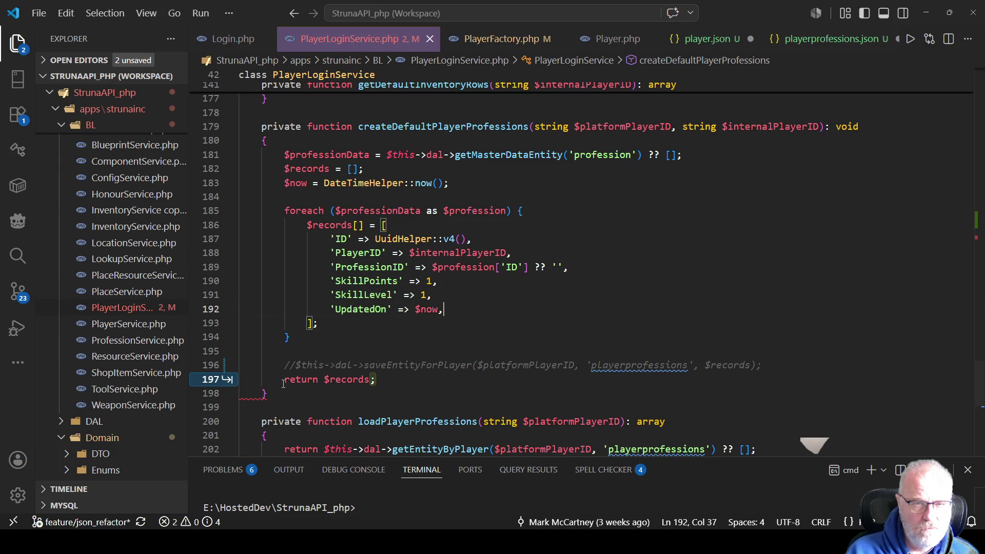
Step: Change createDefaultPlayerProfessions' return type from void to array and save
double_click(843, 127)
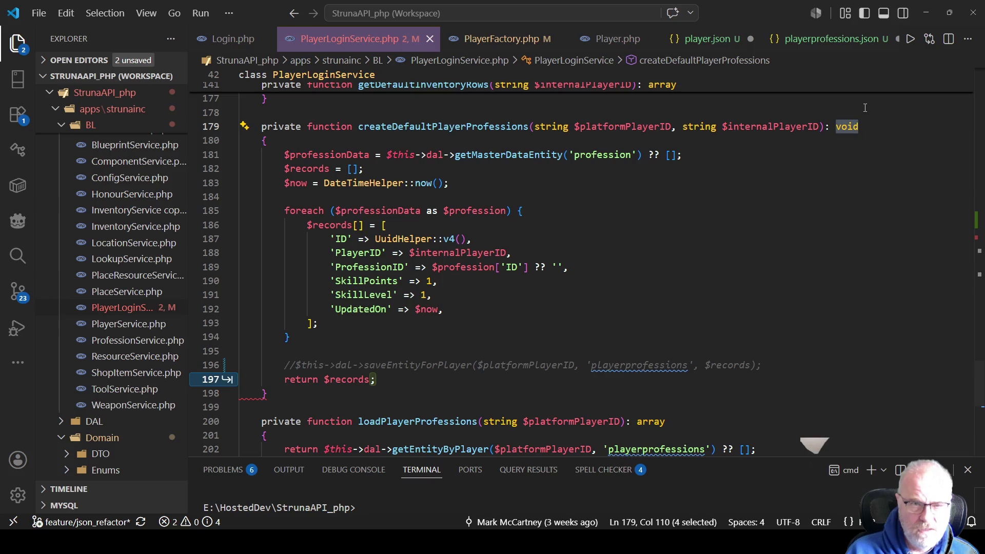
text(array)
key(ctrl+s)
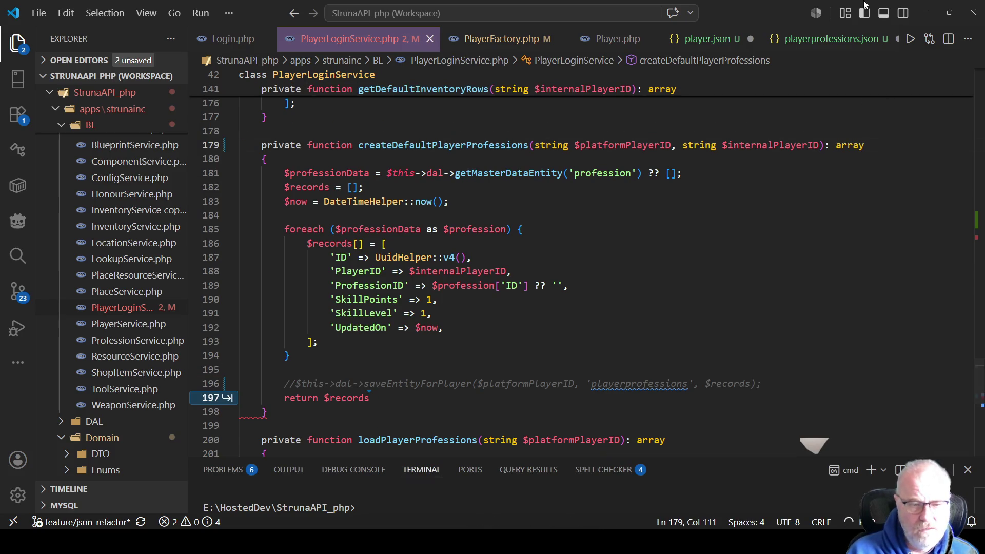
Step: Add the missing semicolon after return $records
click(596, 229)
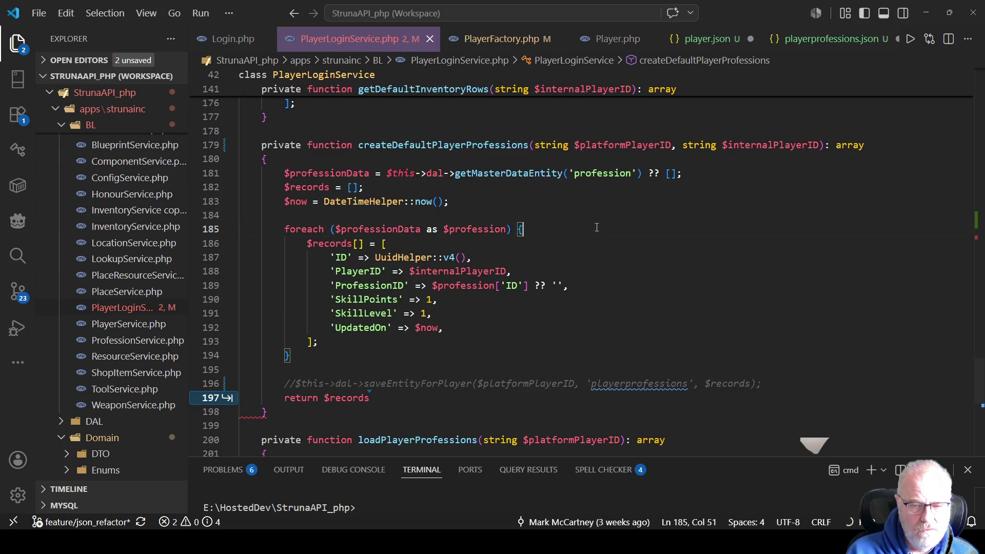
scroll(595, 228, down, 1)
key(Tab)
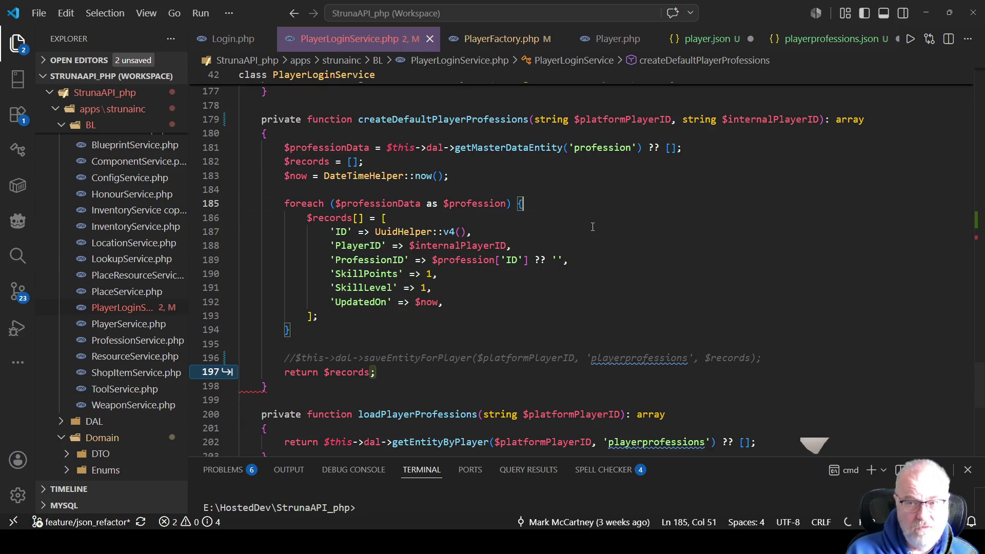
mouse_move(252, 393)
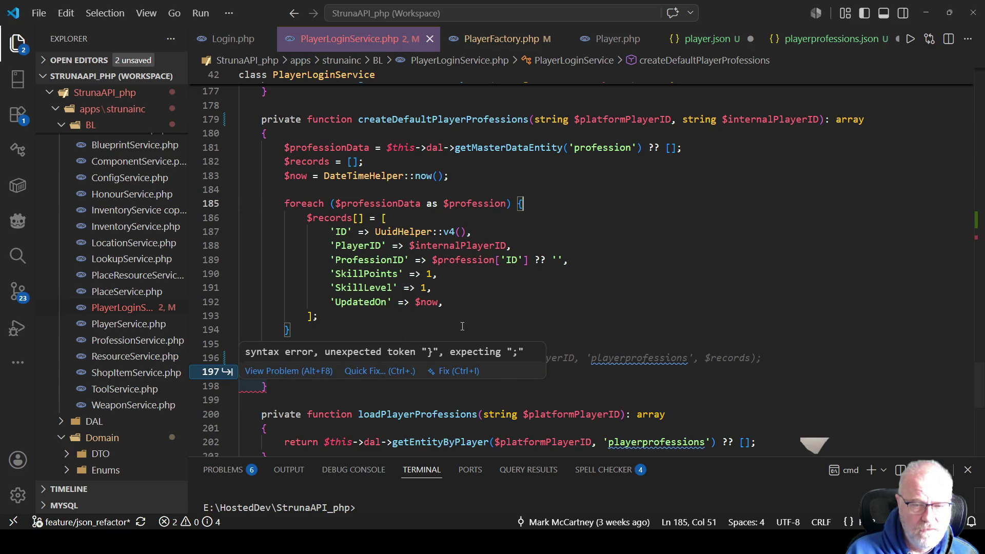
click(508, 327)
Step: Put the closing brace on its own line, aligned with the function, and save
click(395, 375)
key(Left)
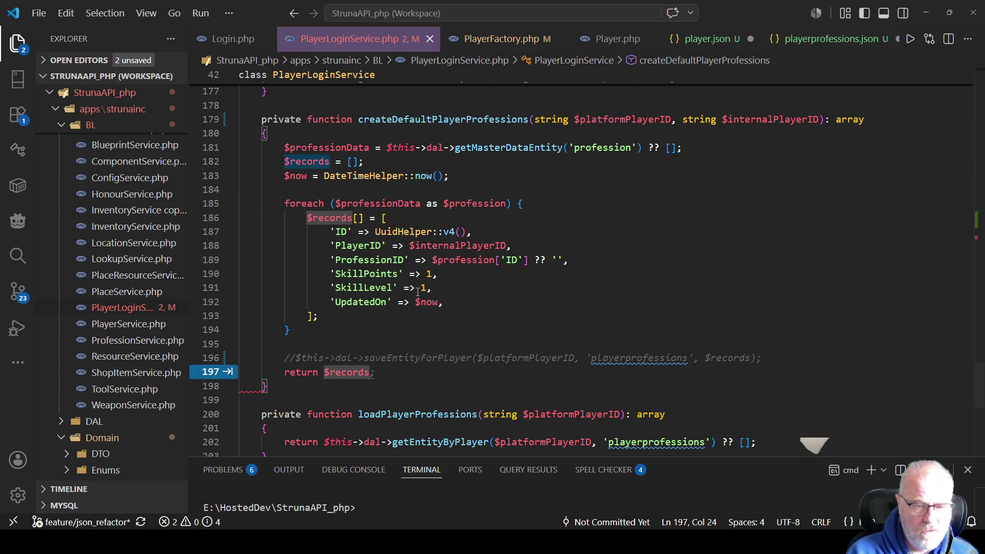
key(End)
key(Delete)
key(Left)
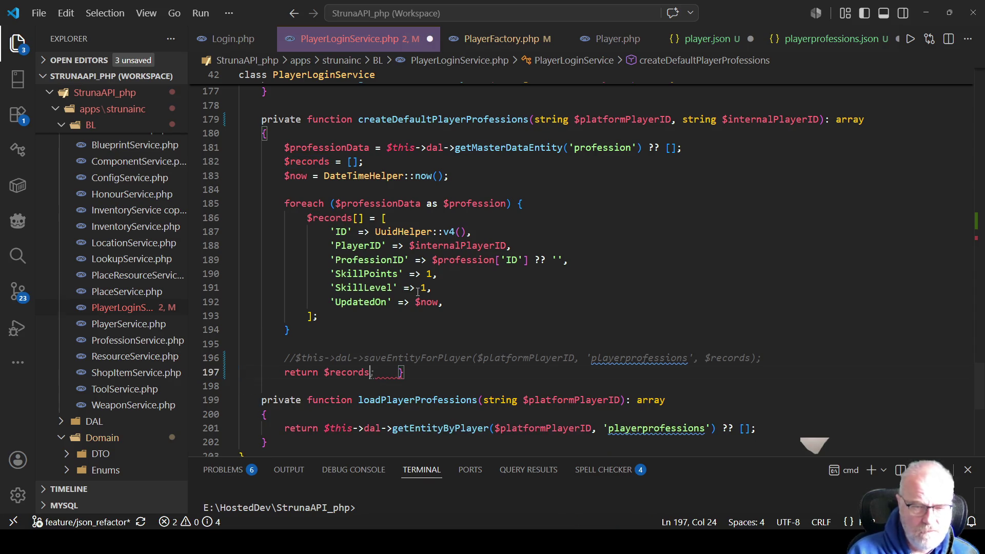
key(Right)
key(Return)
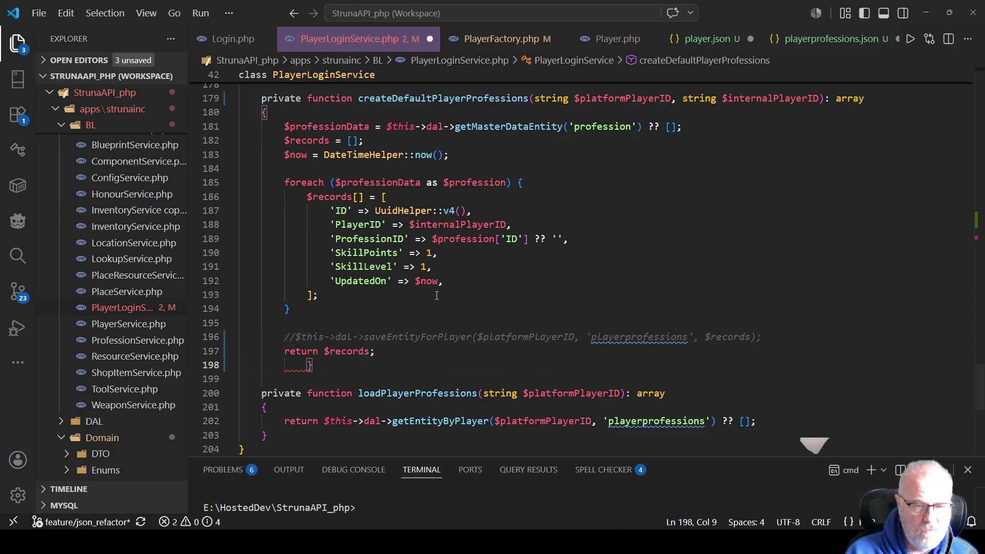
key(Delete)
key(Delete)
key(Delete)
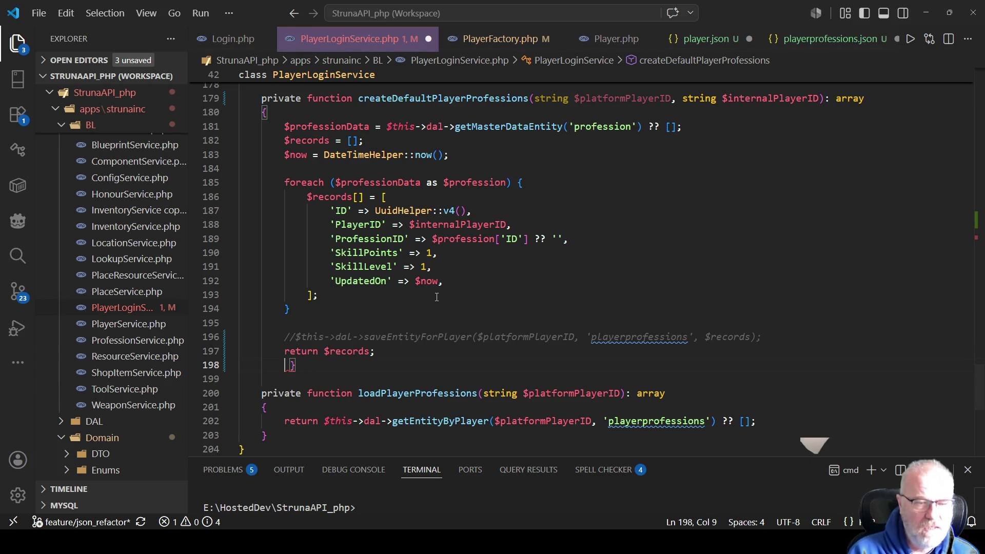
key(BackSpace)
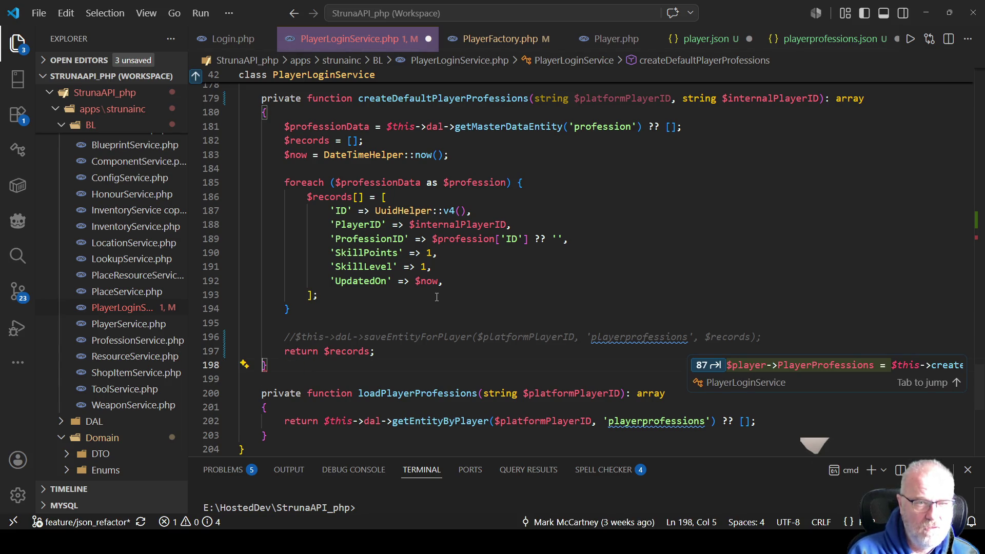
key(Up)
key(Up)
key(Up)
key(End)
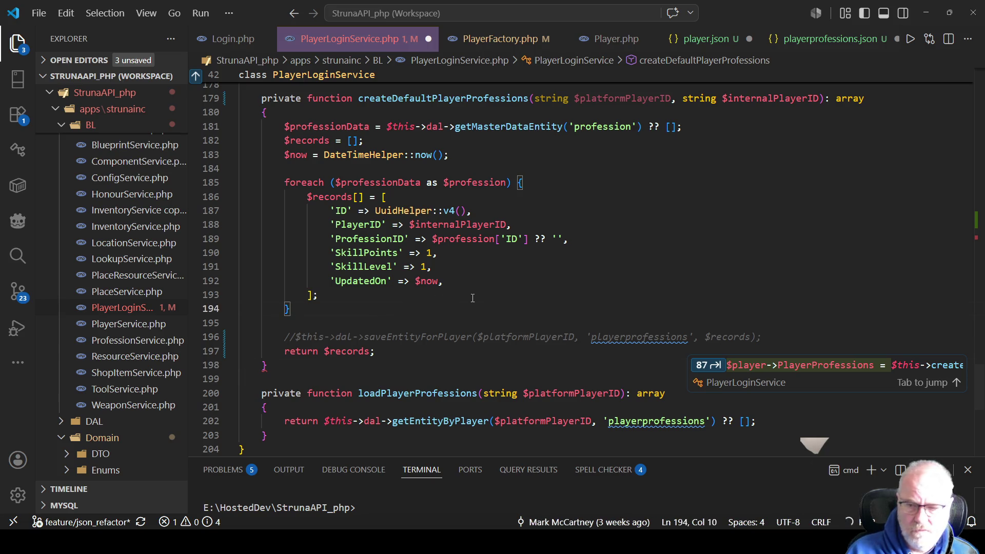
key(ctrl+s)
scroll(413, 325, down, 2)
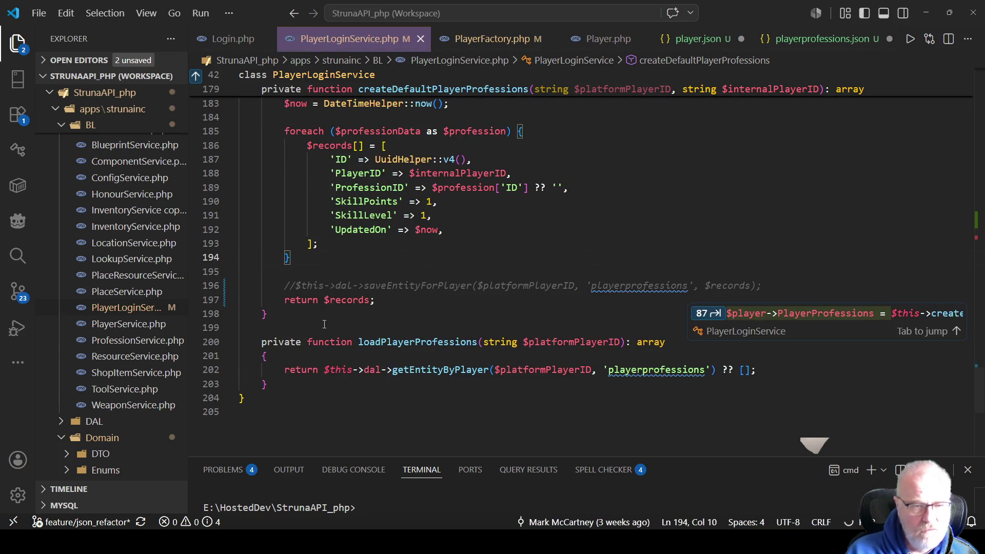
scroll(413, 311, up, 3)
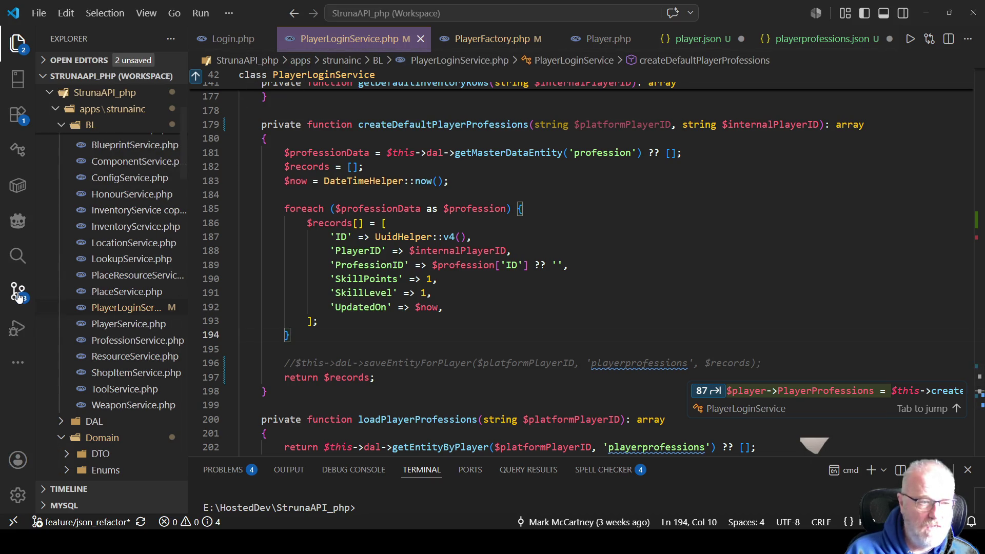
Step: Check Login.php, then fold the createDefaultPlayerProfessions and getDefaultInventoryRows bodies in PlayerLoginService.php
click(220, 40)
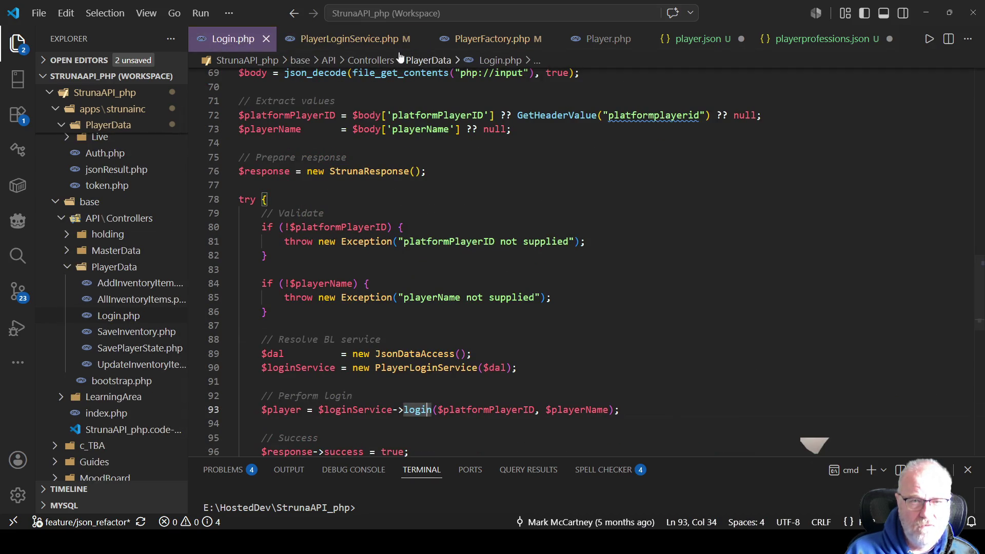
key(ctrl+Tab)
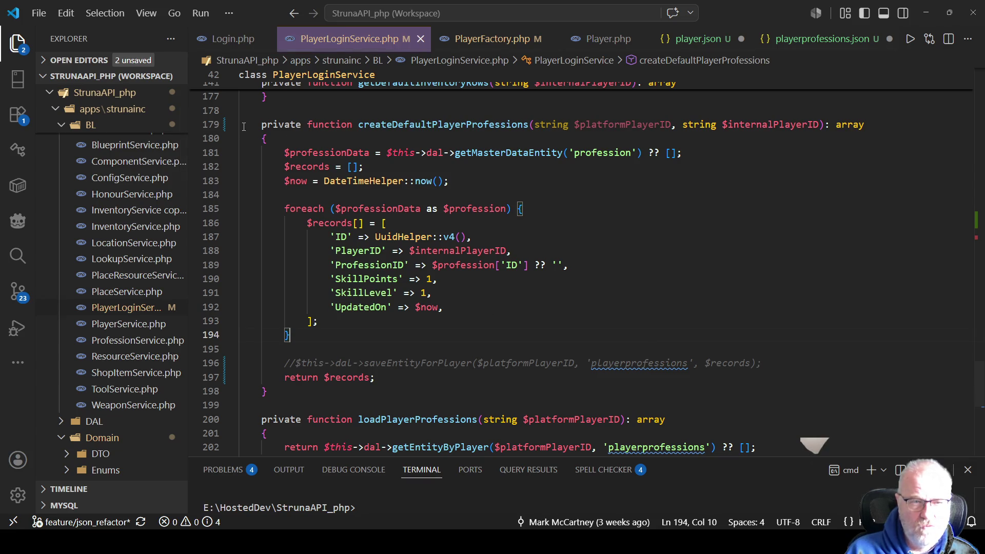
click(230, 138)
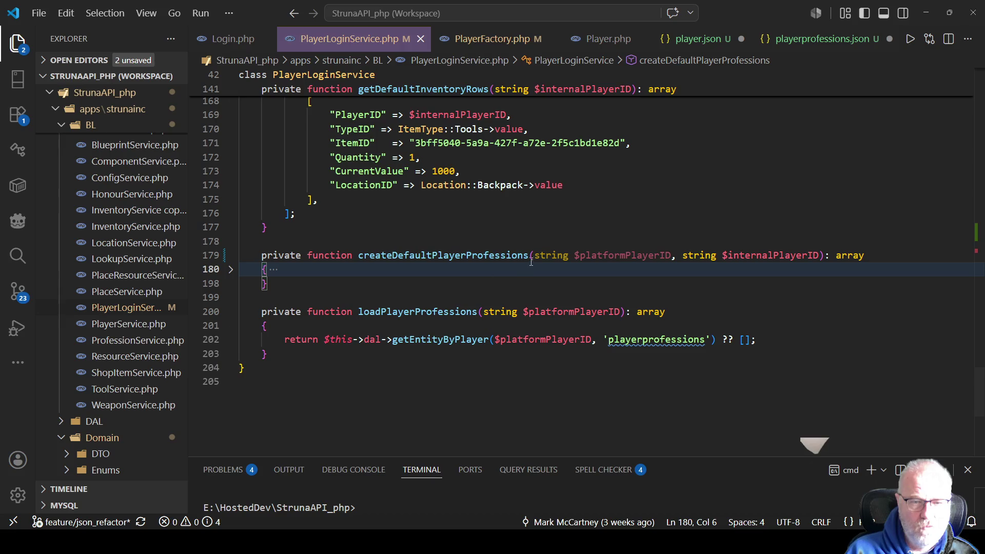
scroll(698, 259, up, 5)
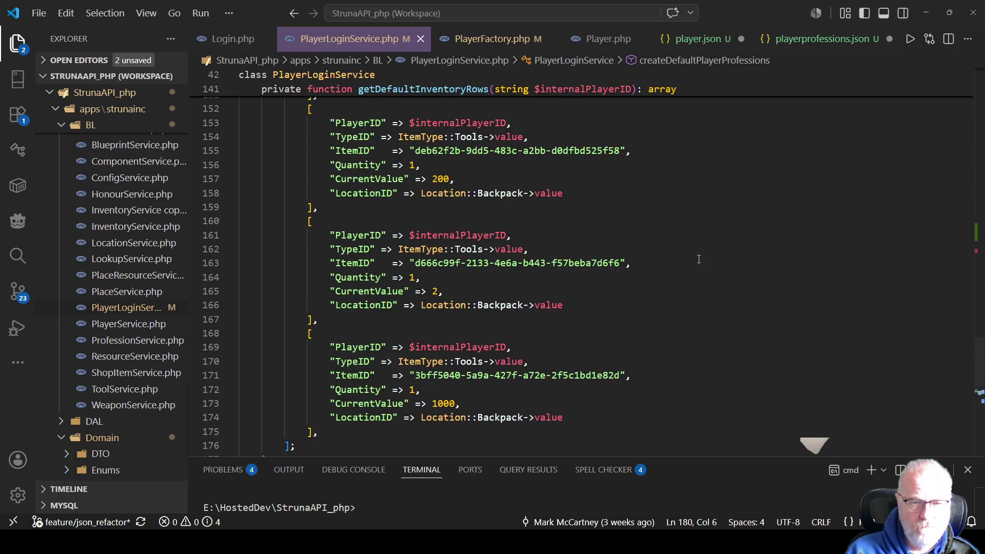
scroll(699, 259, up, 7)
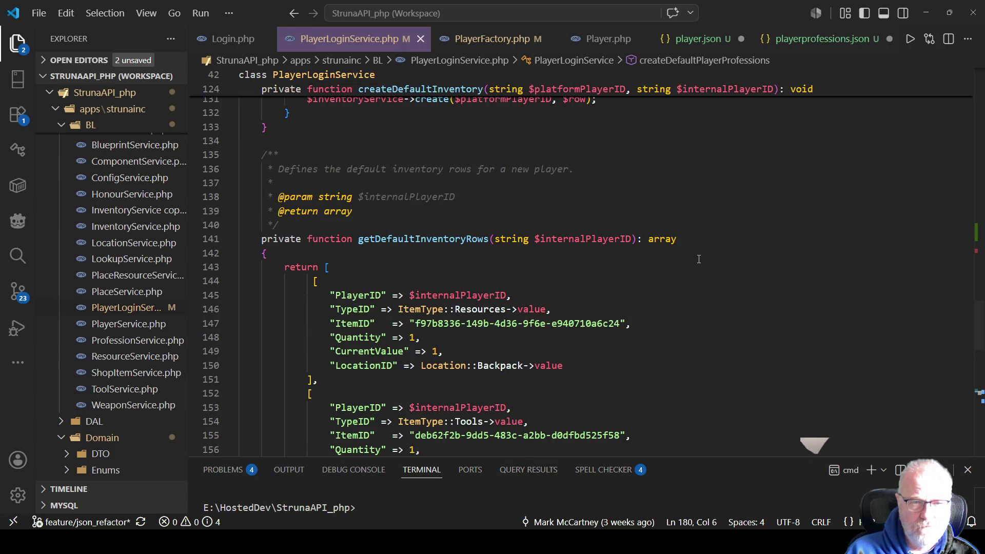
click(230, 252)
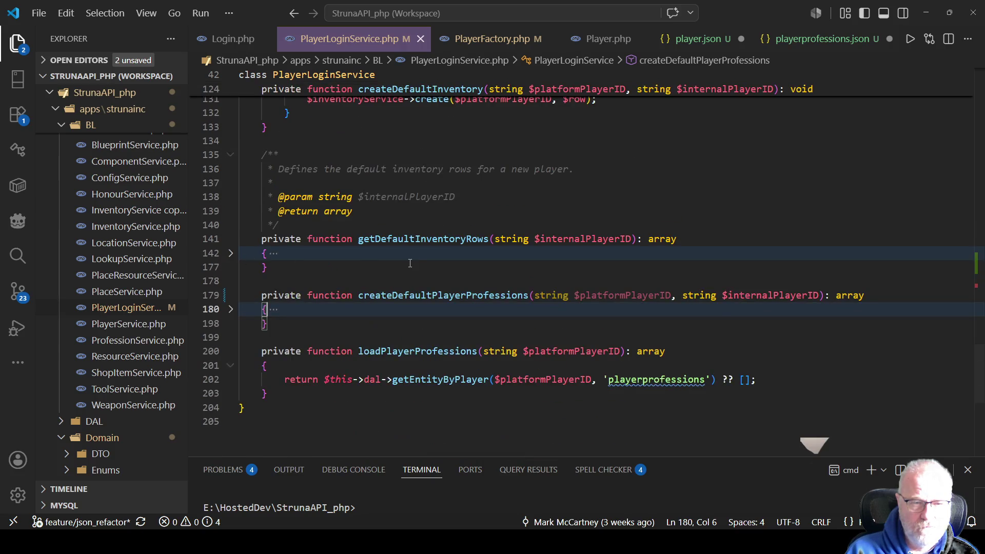
scroll(406, 262, up, 6)
scroll(406, 261, up, 10)
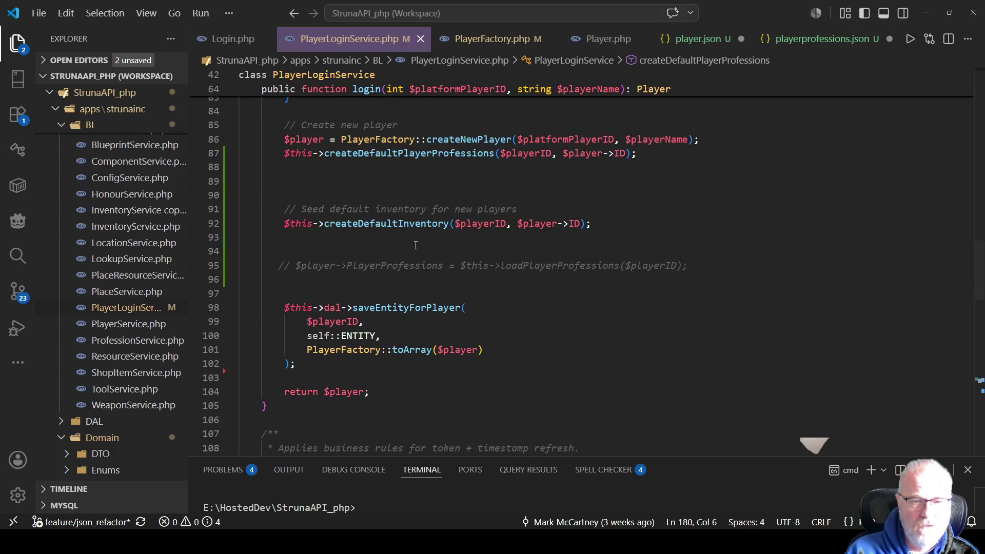
Step: Assign the createDefaultPlayerProfessions call's result to $player->PlayerProfessions and save
double_click(379, 154)
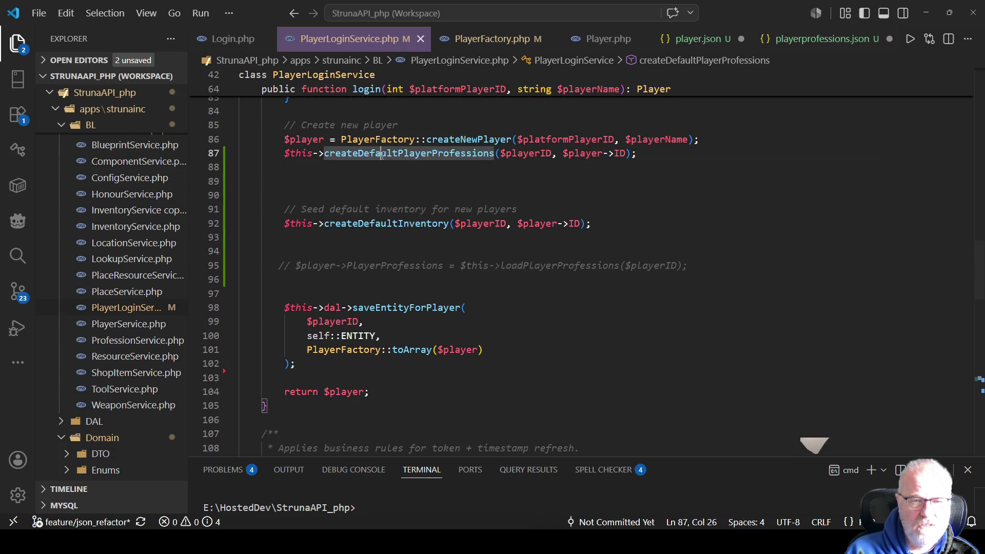
click(279, 153)
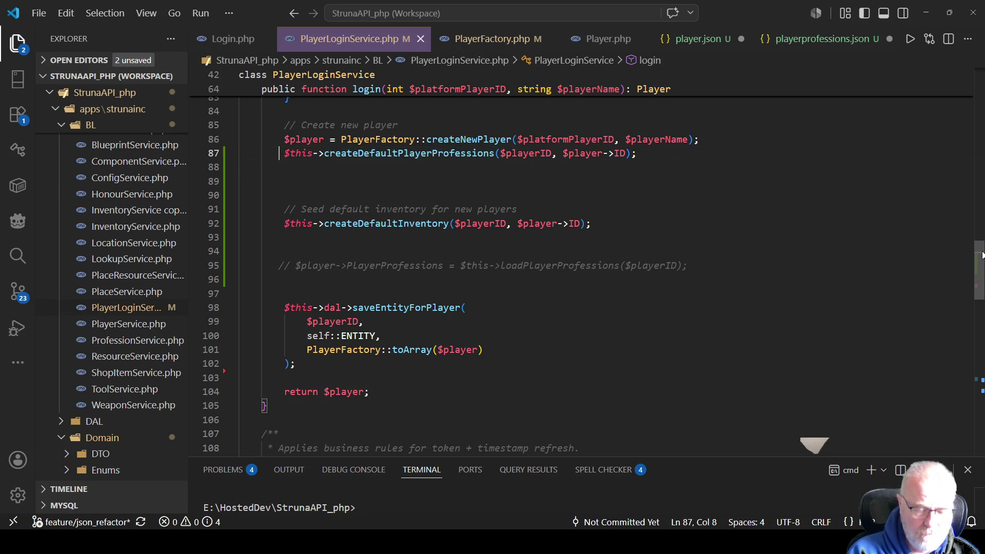
text($player-)
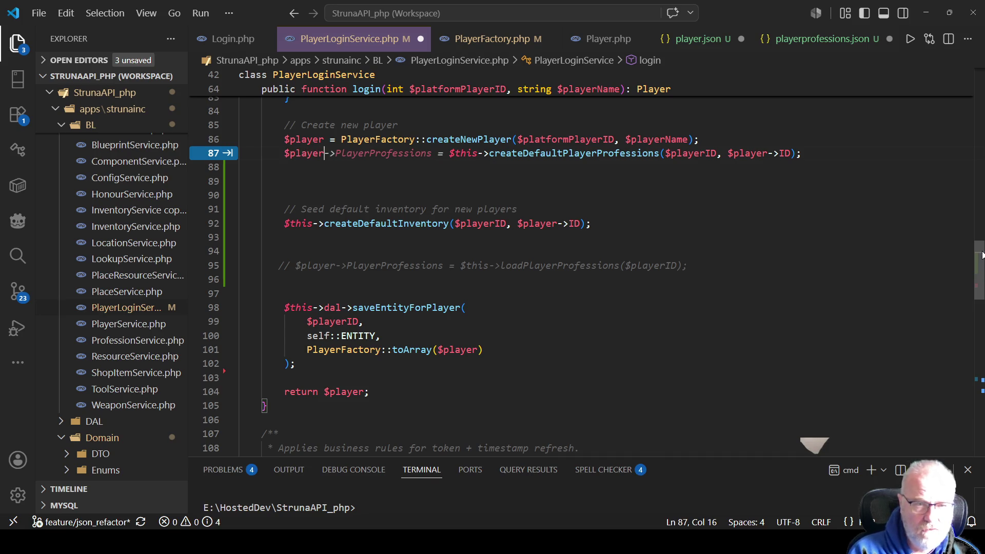
key(Tab)
key(Down)
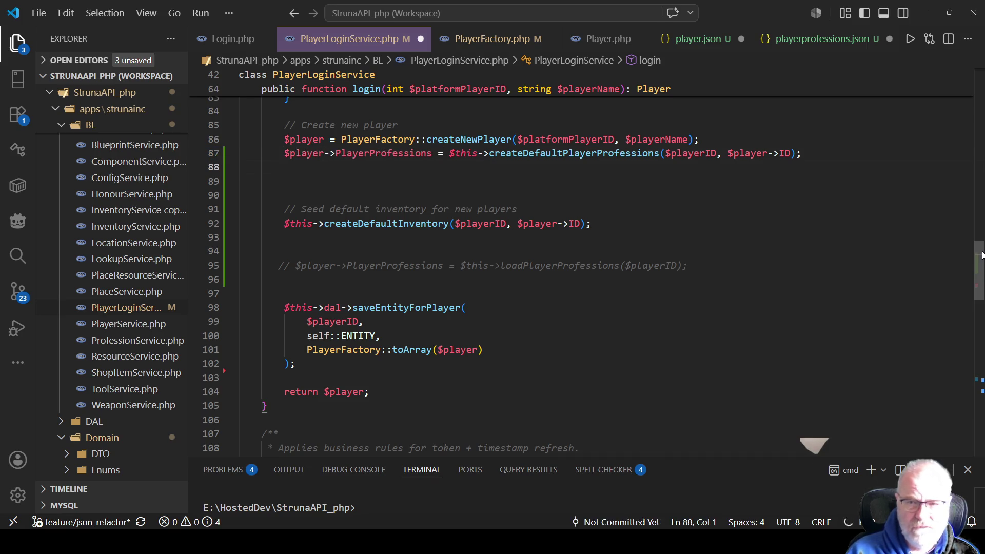
click(486, 188)
key(ctrl+s)
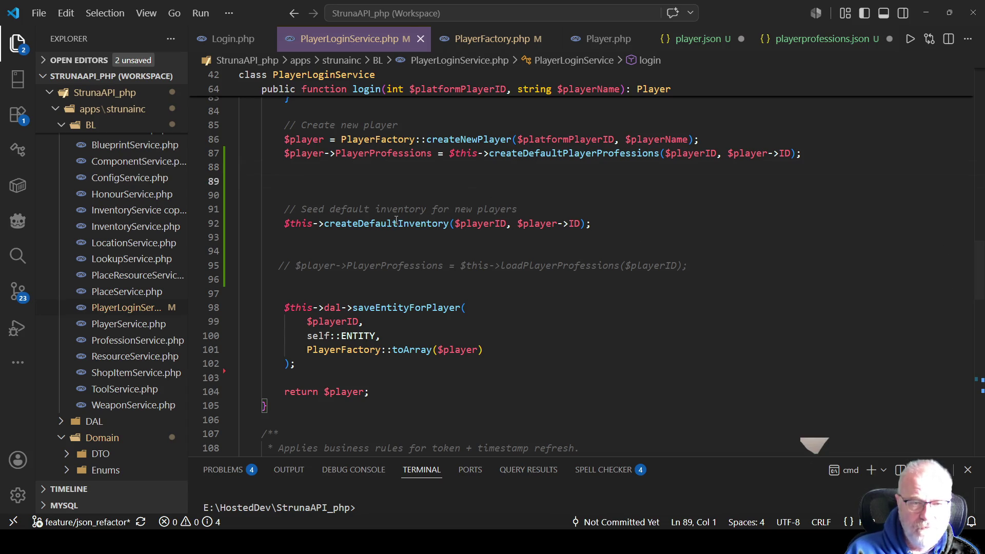
Step: Move the saveEntityForPlayer block below the professions assignment and remove blank lines above return $player
mouse_move(394, 310)
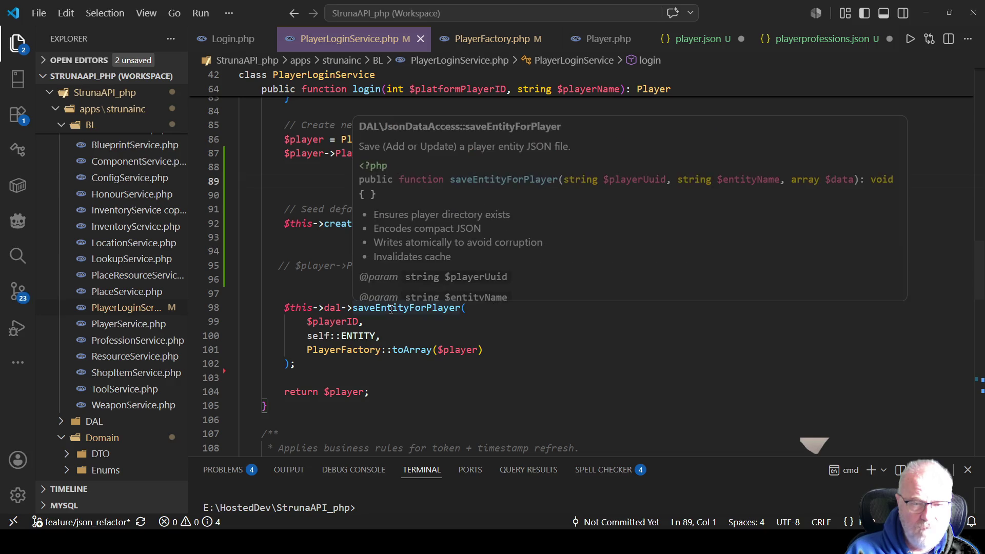
click(564, 335)
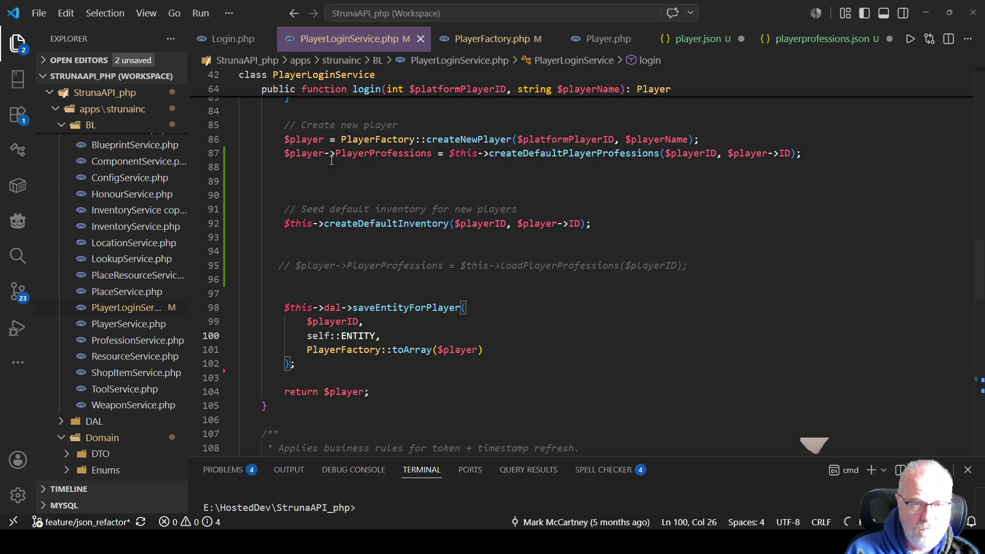
mouse_move(309, 366)
mouse_down()
mouse_move(244, 307)
mouse_move(241, 265)
mouse_move(228, 265)
mouse_up()
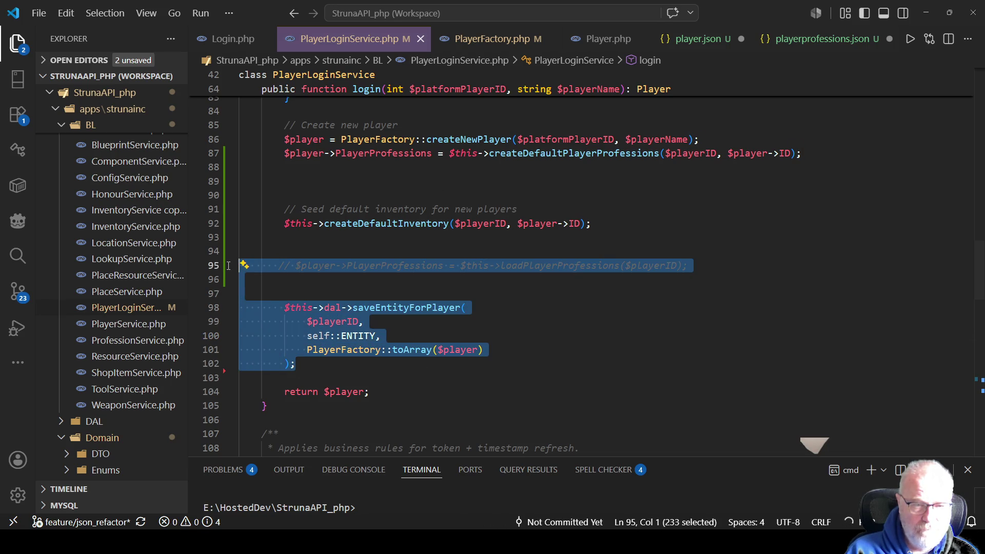
key(Delete)
click(400, 174)
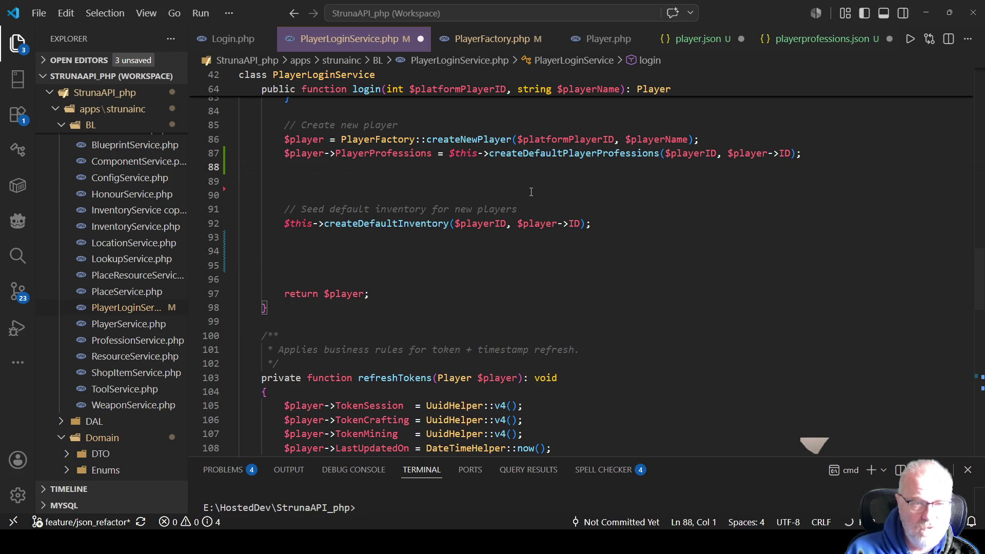
key(ctrl+z)
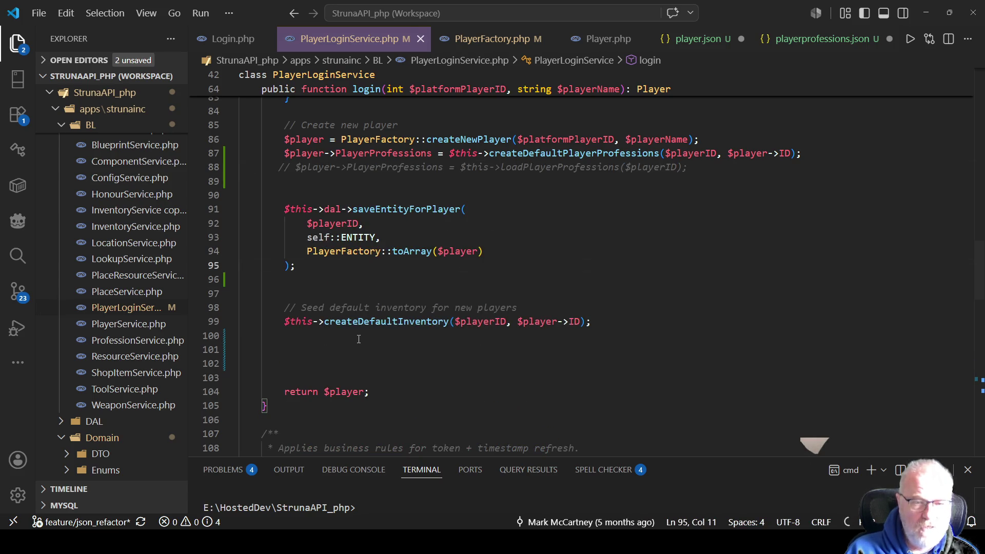
click(359, 340)
key(shift+Down)
key(shift+Down)
key(shift+Down)
key(Delete)
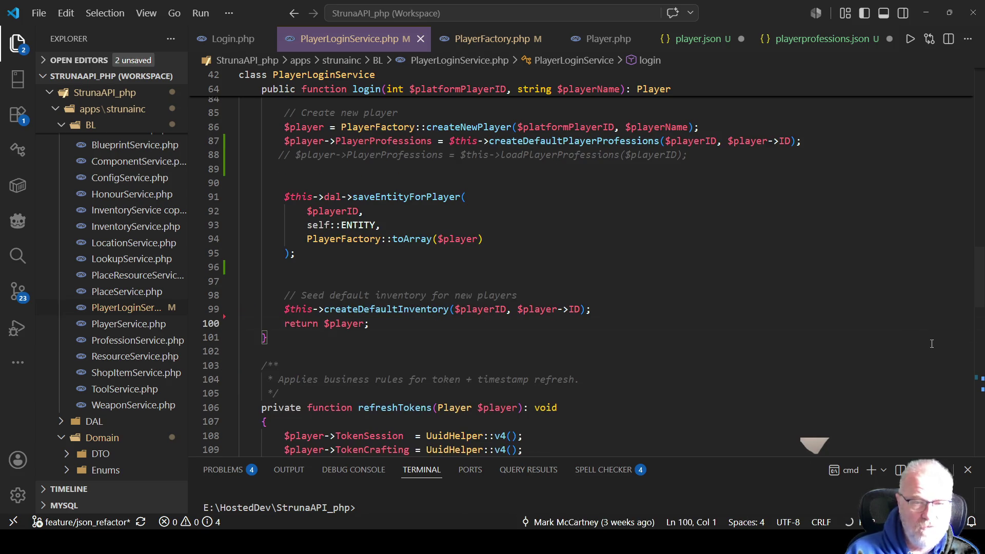
click(520, 255)
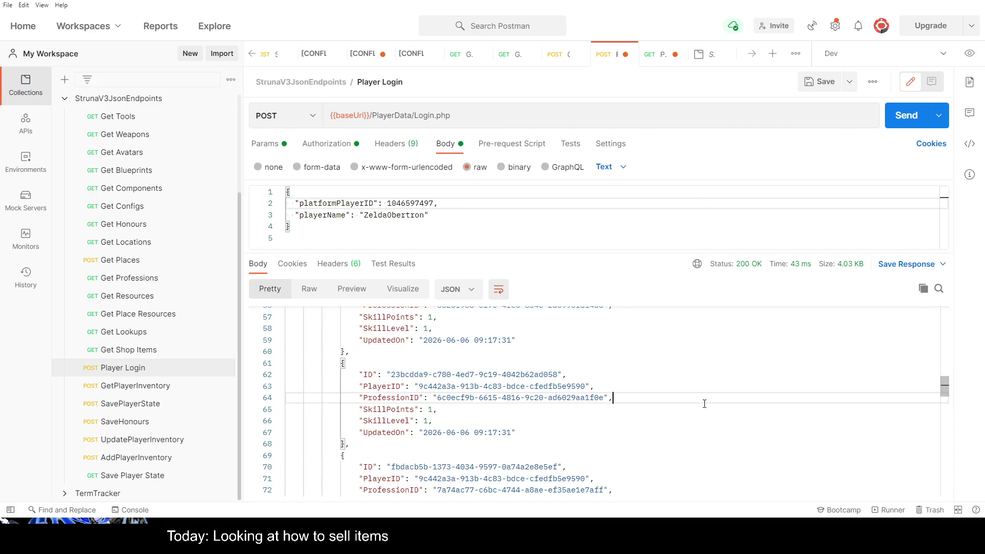
Step: Resend the Player Login POST request and scroll through the new response
scroll(666, 358, up, 5)
scroll(667, 358, up, 7)
click(918, 115)
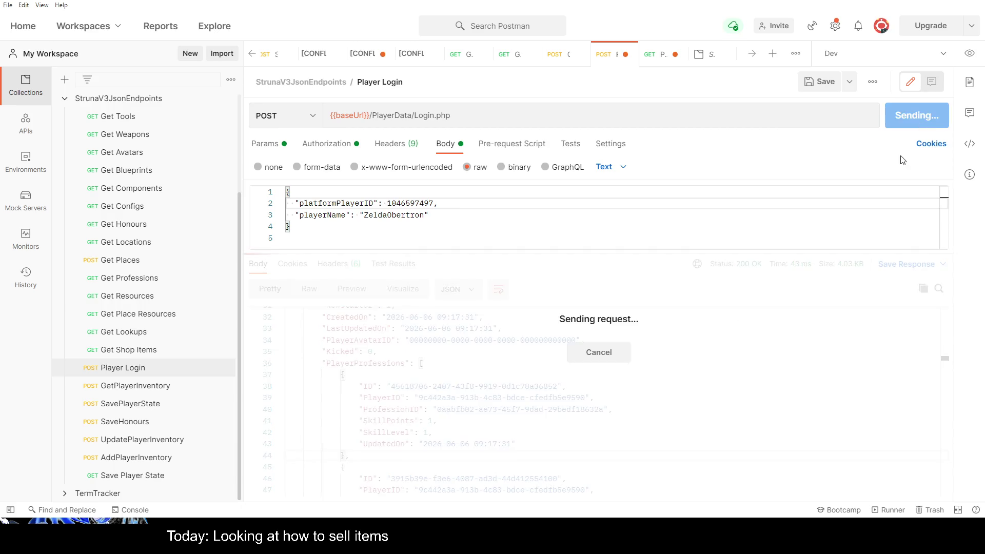
scroll(518, 374, down, 10)
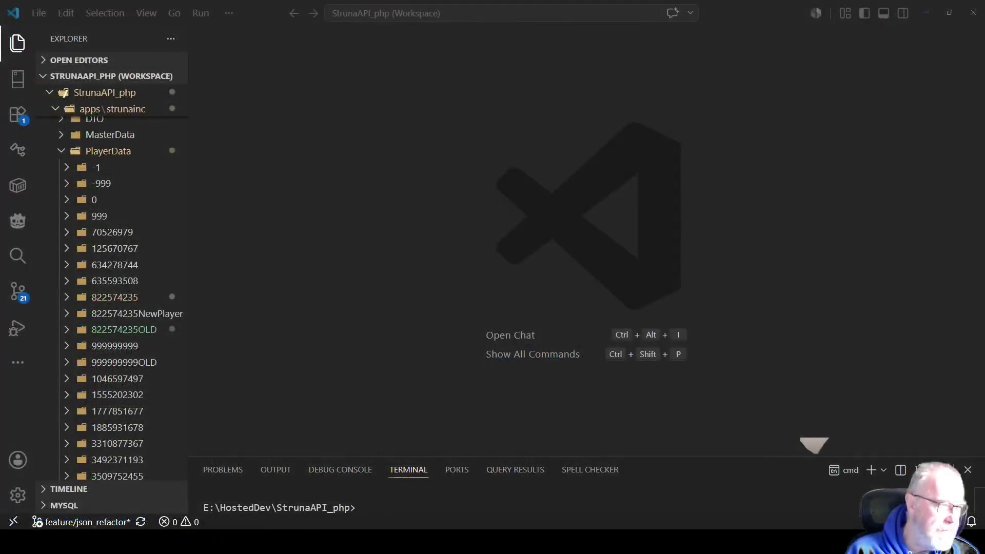
key(alt+Tab)
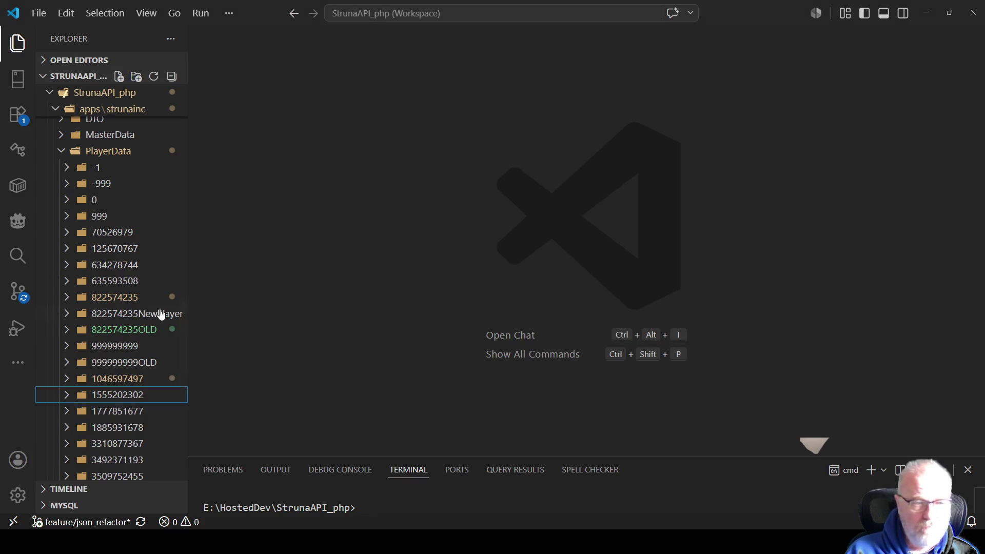
click(71, 380)
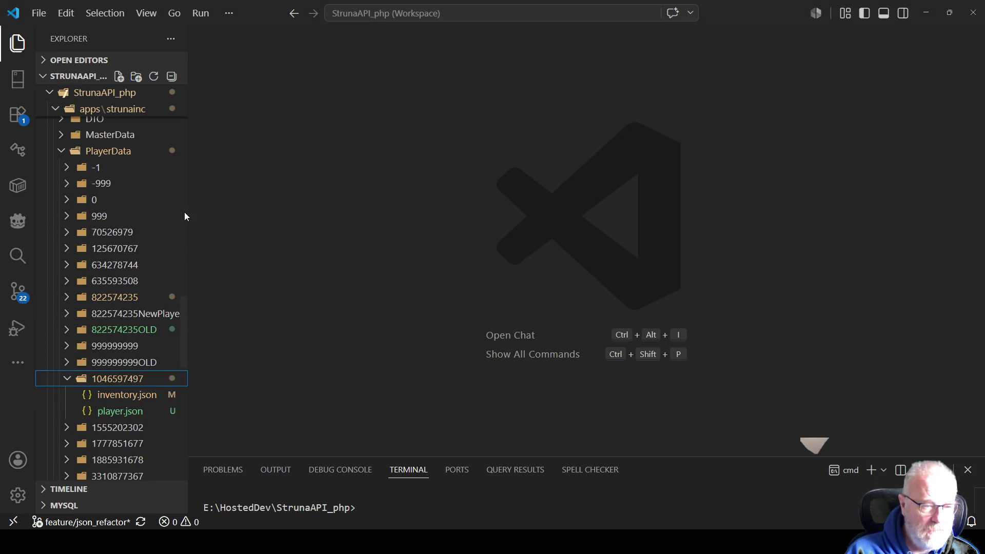
scroll(183, 211, down, 3)
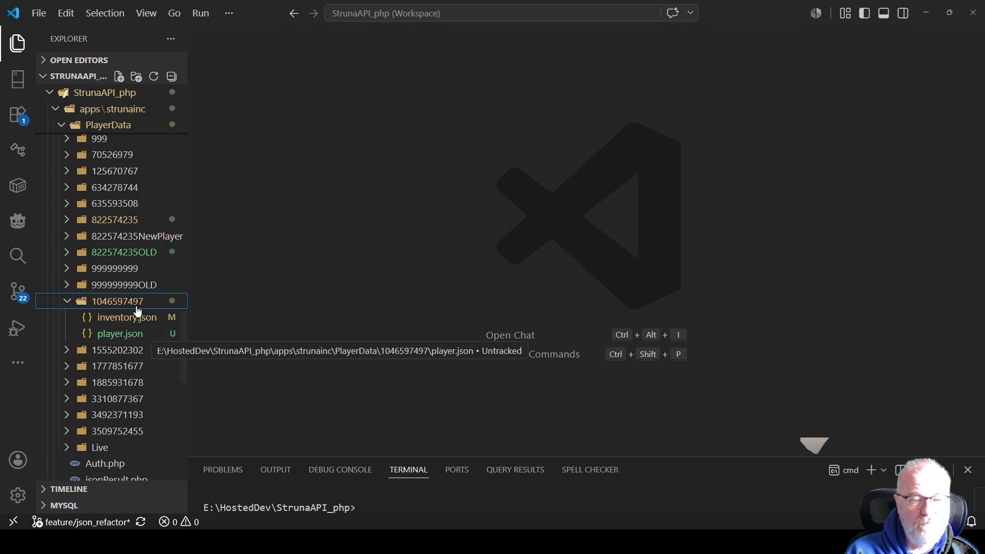
click(110, 340)
right_click(531, 270)
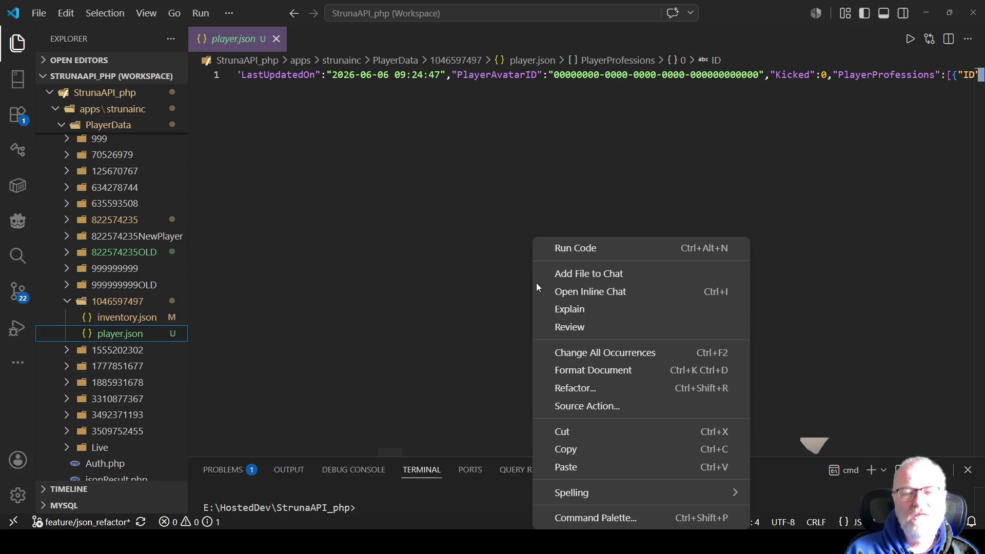
click(559, 371)
scroll(422, 263, up, 15)
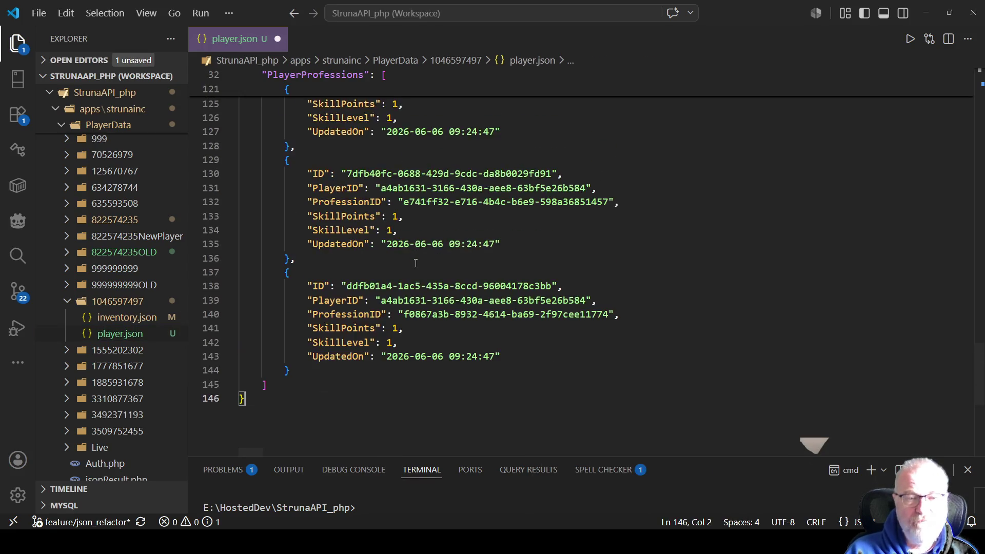
scroll(422, 262, up, 19)
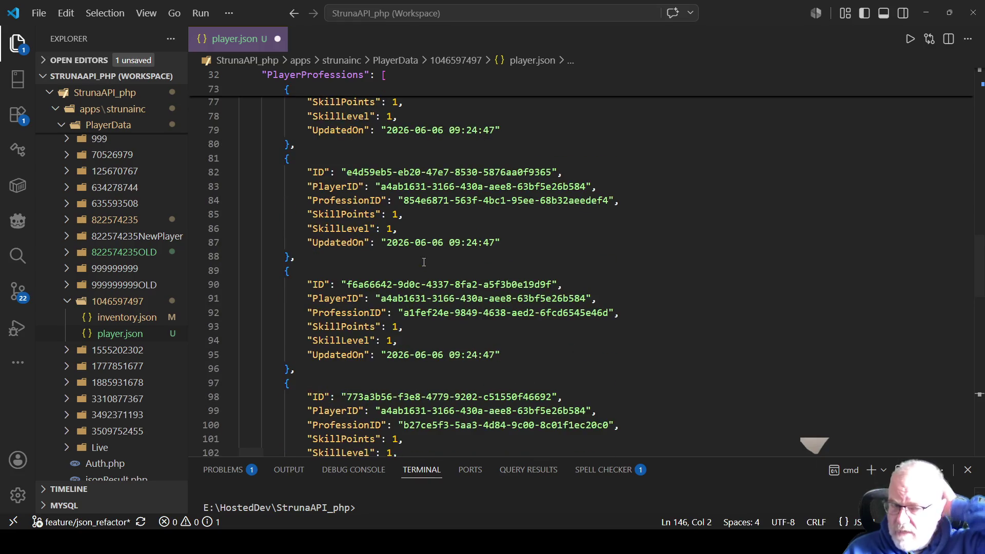
scroll(424, 258, up, 7)
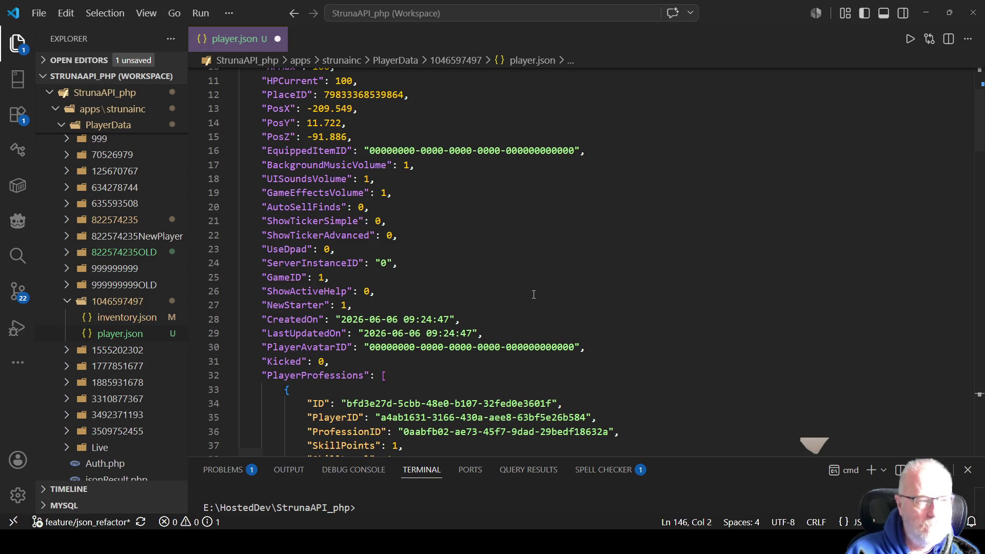
click(559, 325)
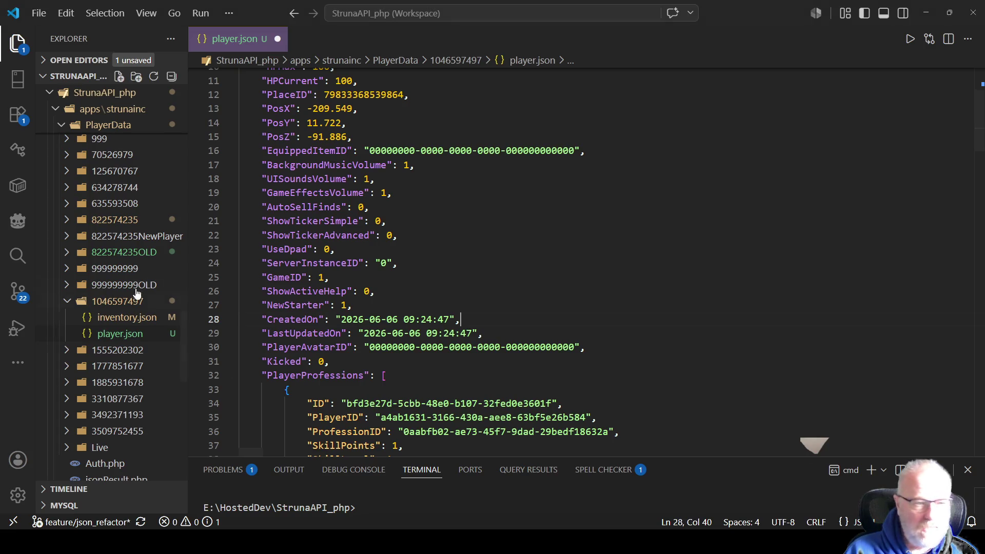
click(19, 295)
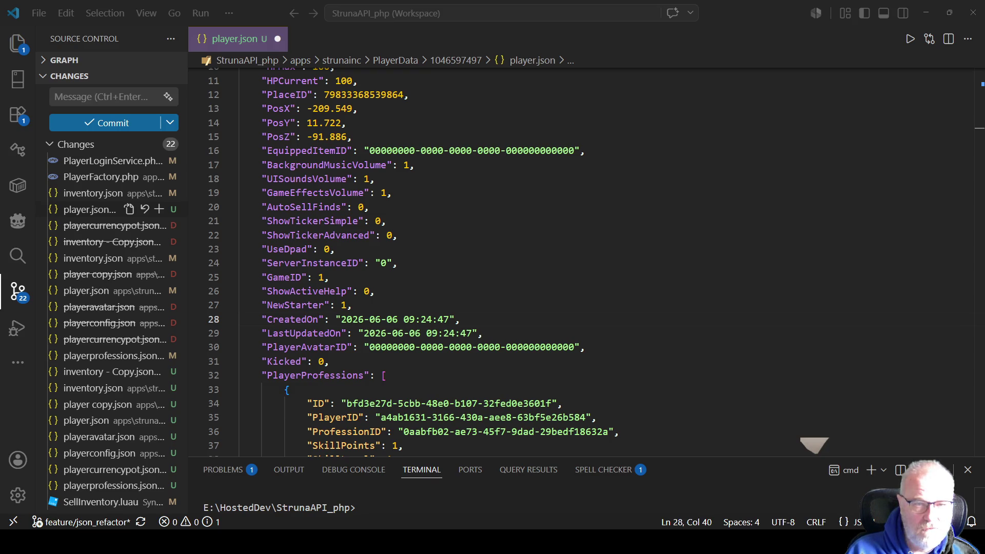
click(103, 97)
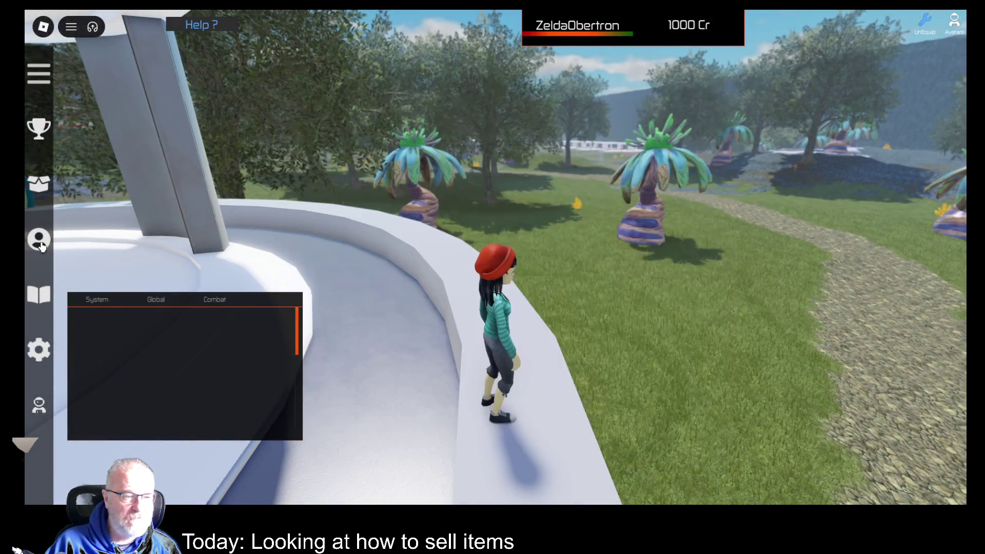
Step: Glance at the professions list, close it, then exit the game and close Roblox
click(39, 241)
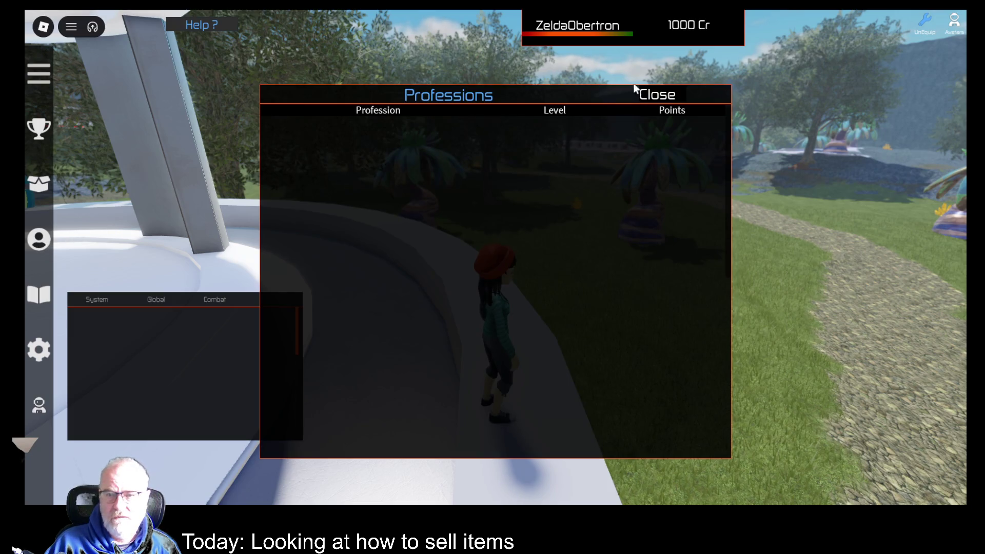
click(657, 95)
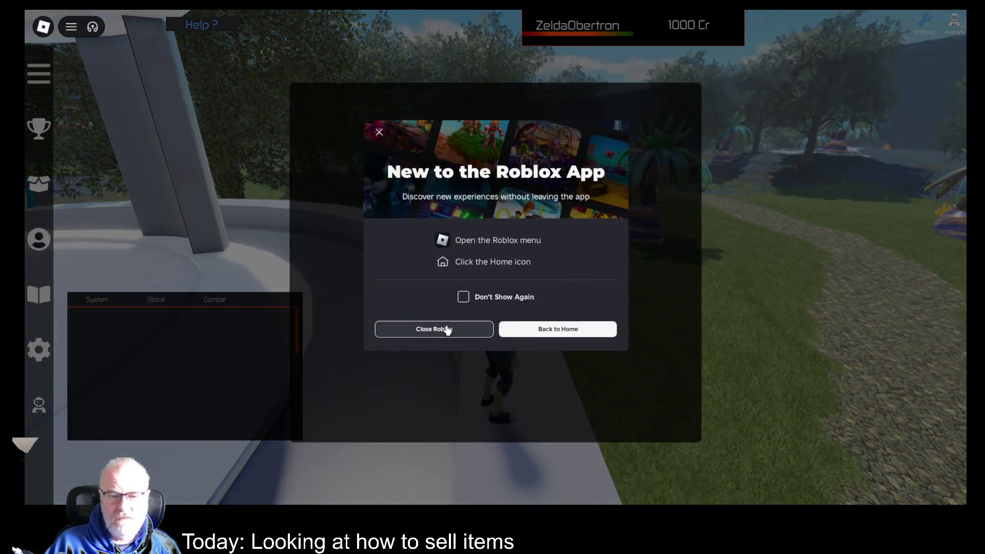
click(446, 327)
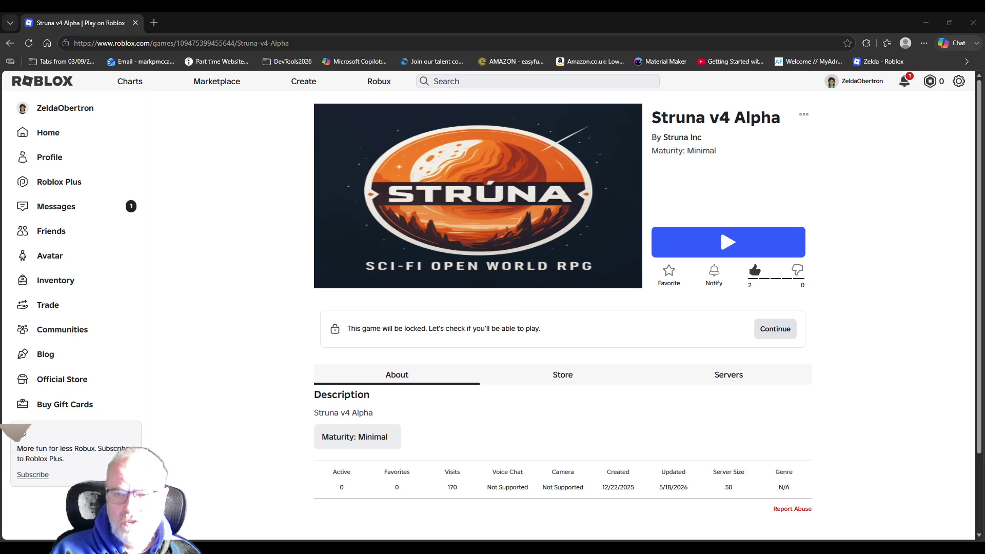
Step: Launch Struna v4 Alpha with the Play button on its game page
click(747, 239)
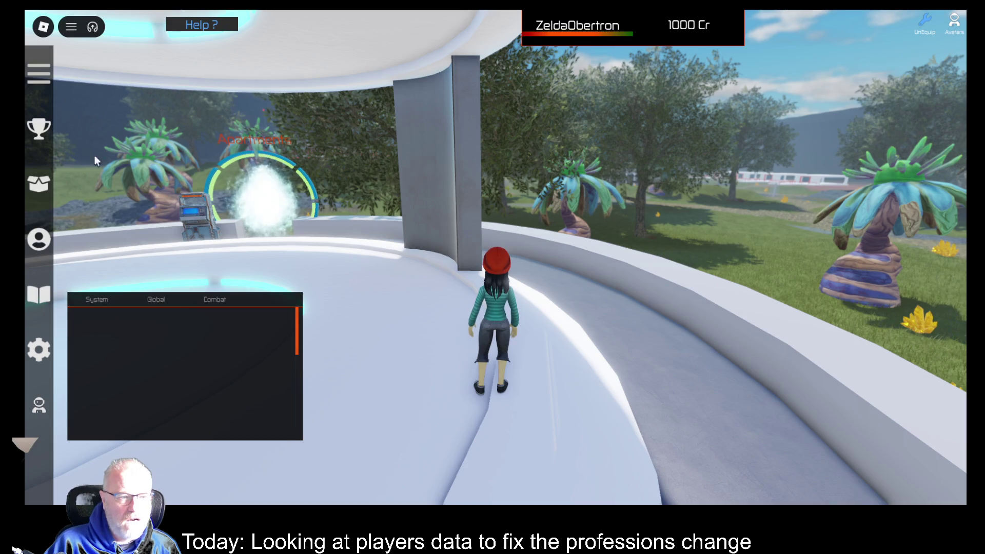
Step: Jump onto the grass, equip OOF001 and scan, finding 90 Cobalt
click(40, 242)
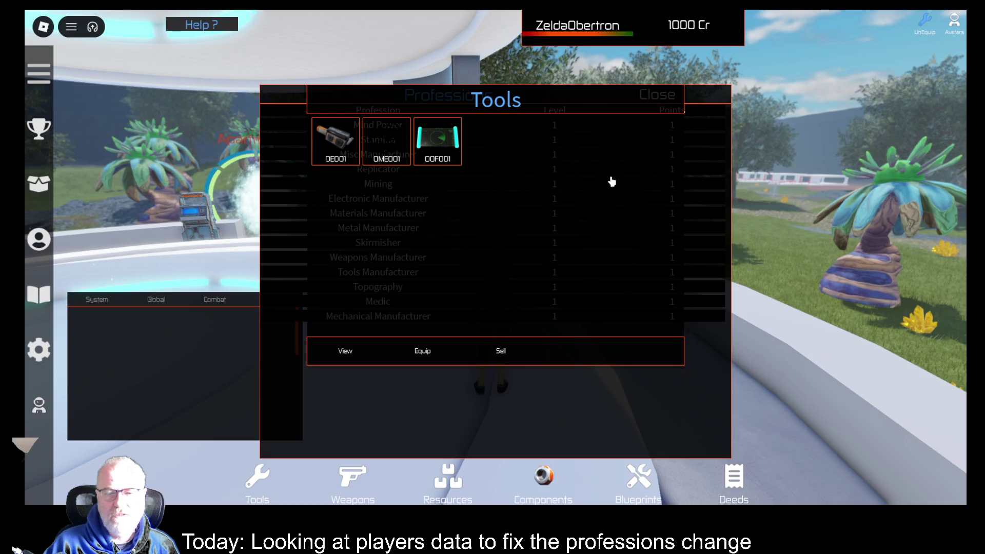
click(659, 96)
key(w)
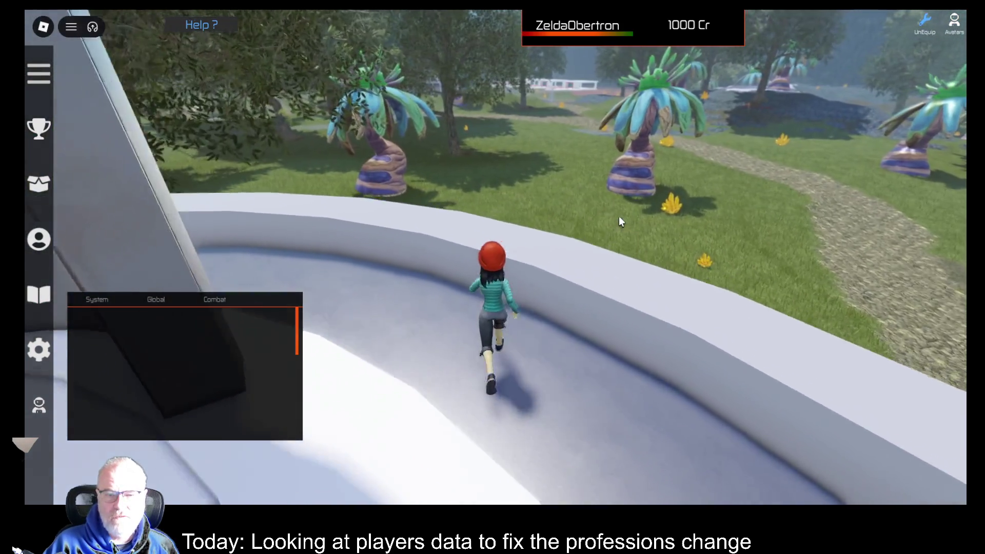
key(space)
scroll(618, 216, up, 5)
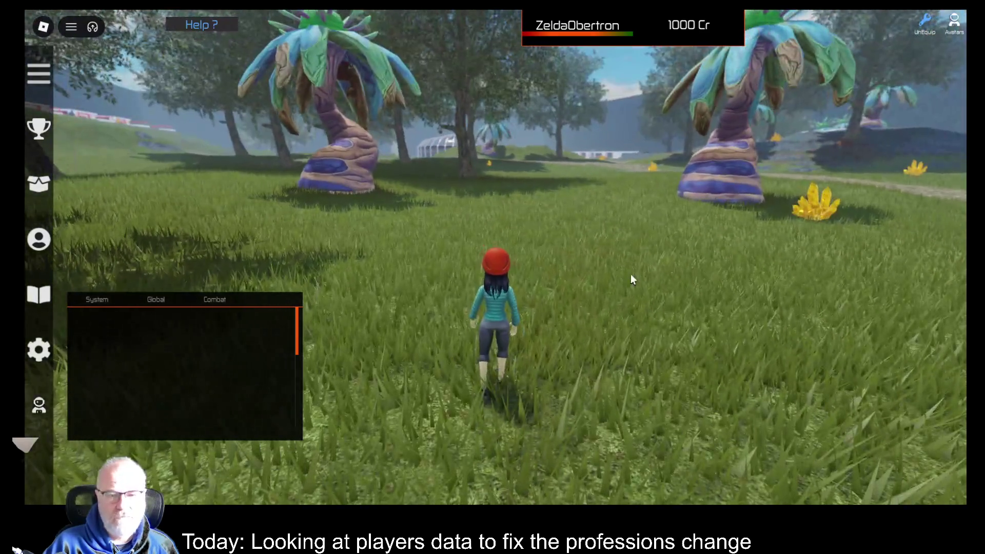
key(i)
click(437, 149)
click(436, 357)
key(w)
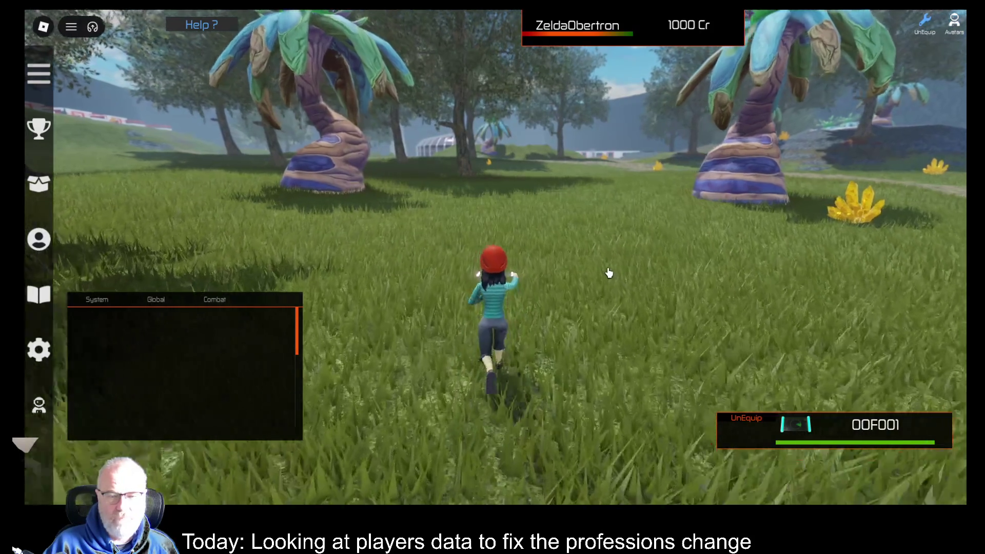
click(599, 256)
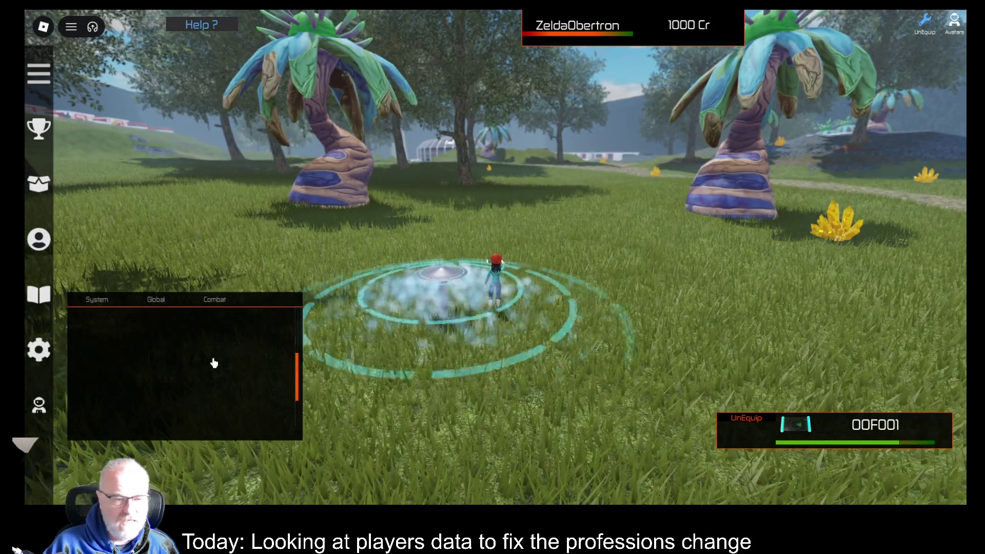
Step: Reopen Professions showing Topography at 86 points, move it top right, then close it
drag(214, 356, 230, 263)
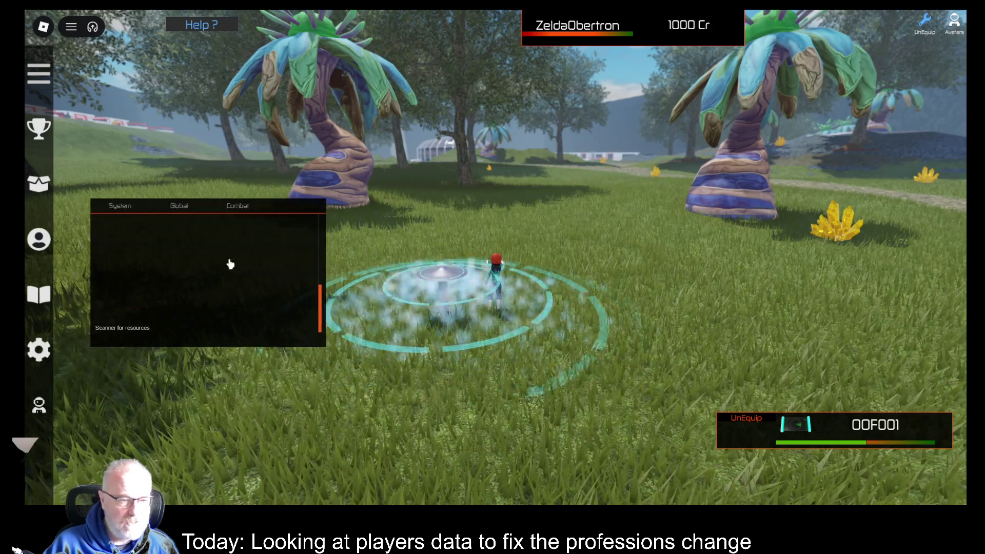
click(43, 243)
mouse_move(554, 106)
mouse_down()
mouse_move(556, 308)
mouse_move(506, 404)
mouse_up()
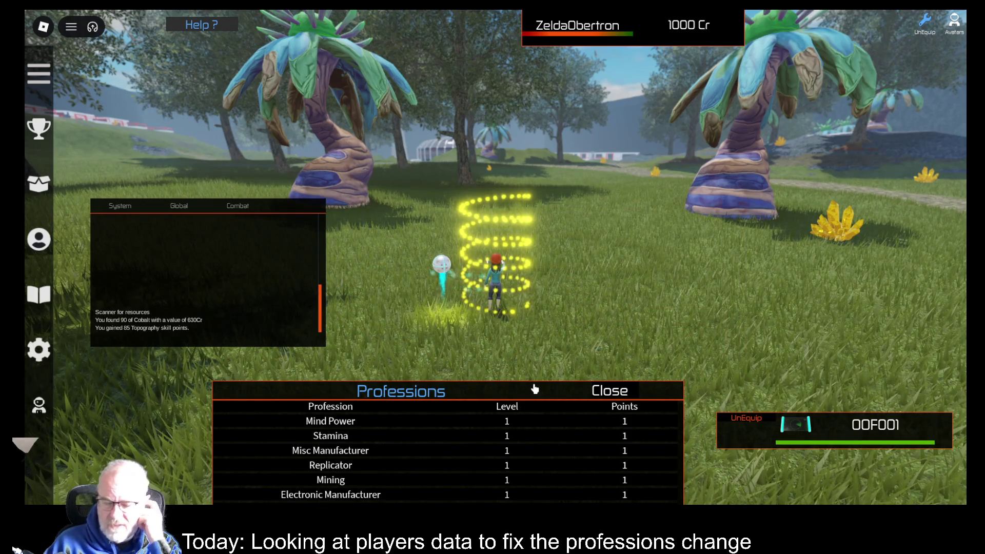
mouse_move(530, 400)
mouse_down()
mouse_move(739, 48)
mouse_move(805, 42)
mouse_up()
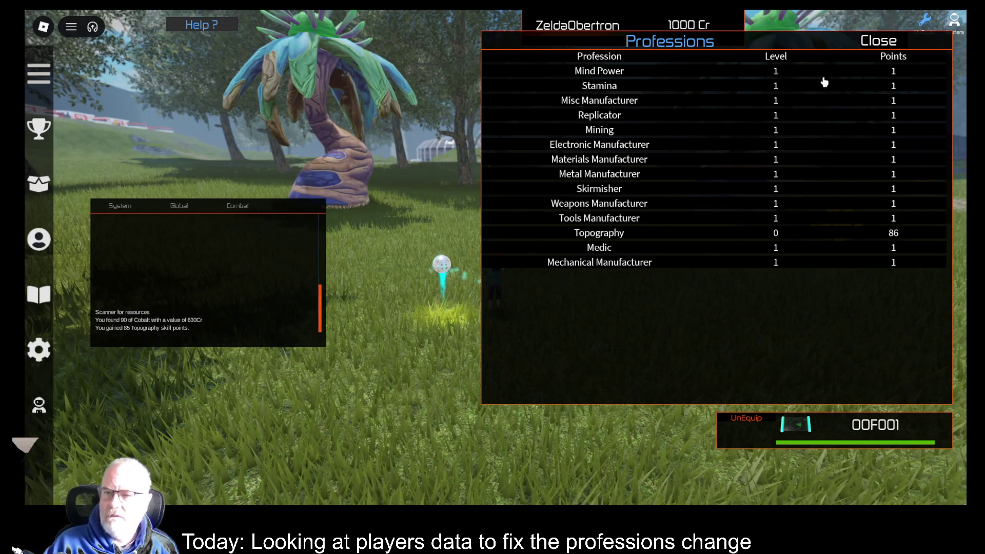
click(889, 45)
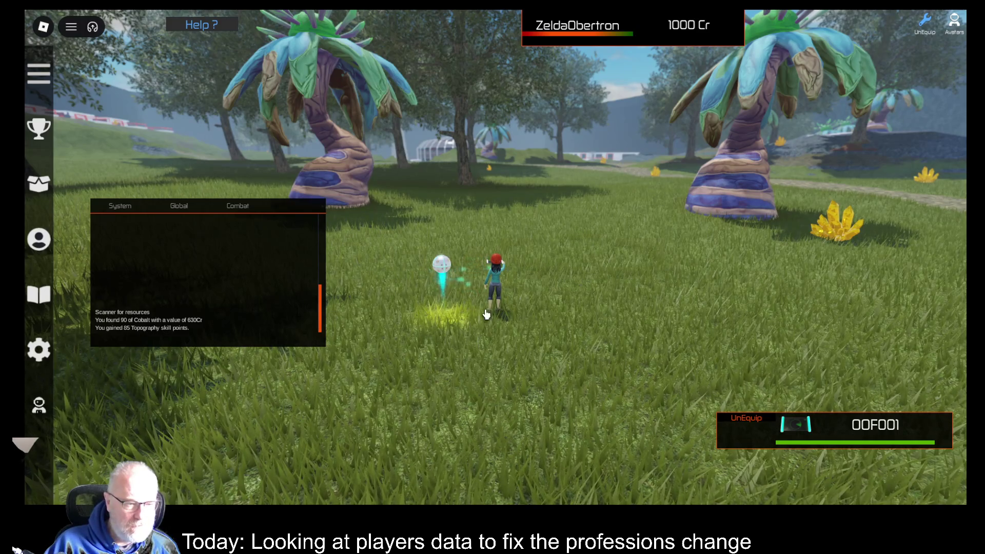
Step: Equip OME001, reopen Professions, and move it and the status panel to the upper right
key(i)
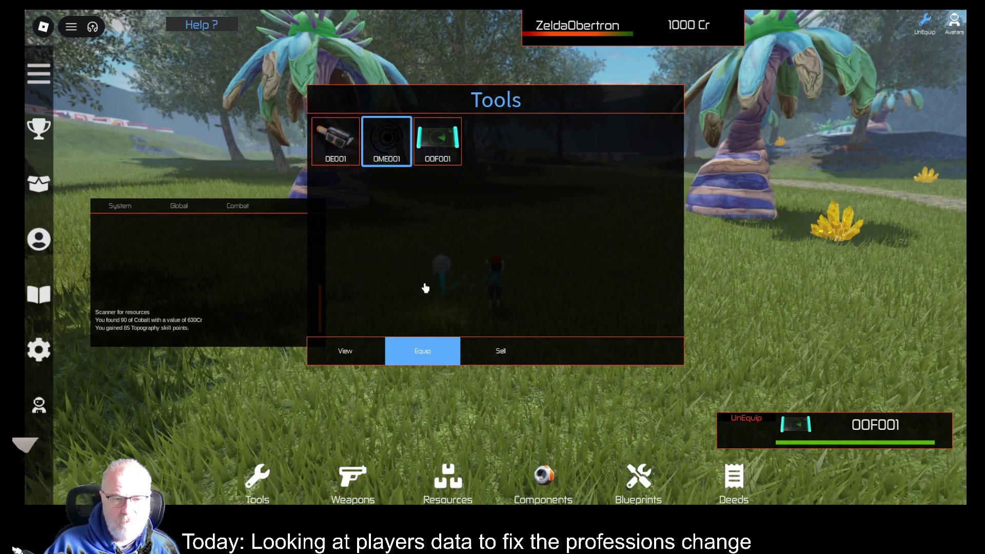
click(424, 350)
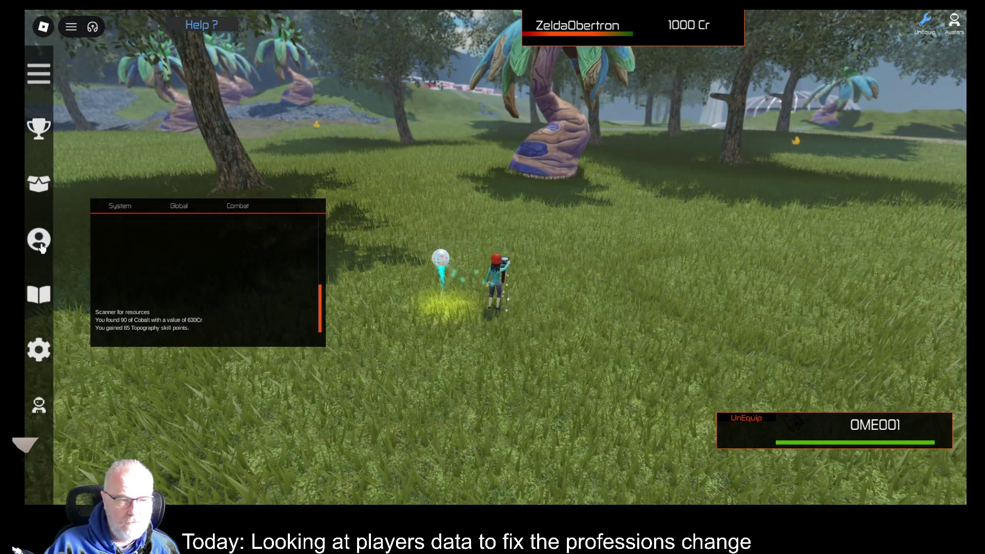
click(40, 245)
mouse_move(791, 46)
mouse_down()
mouse_move(653, 255)
mouse_move(598, 319)
mouse_move(631, 257)
mouse_move(633, 308)
mouse_move(637, 264)
mouse_up()
mouse_move(544, 245)
mouse_down()
mouse_move(868, 37)
mouse_move(850, 26)
mouse_up()
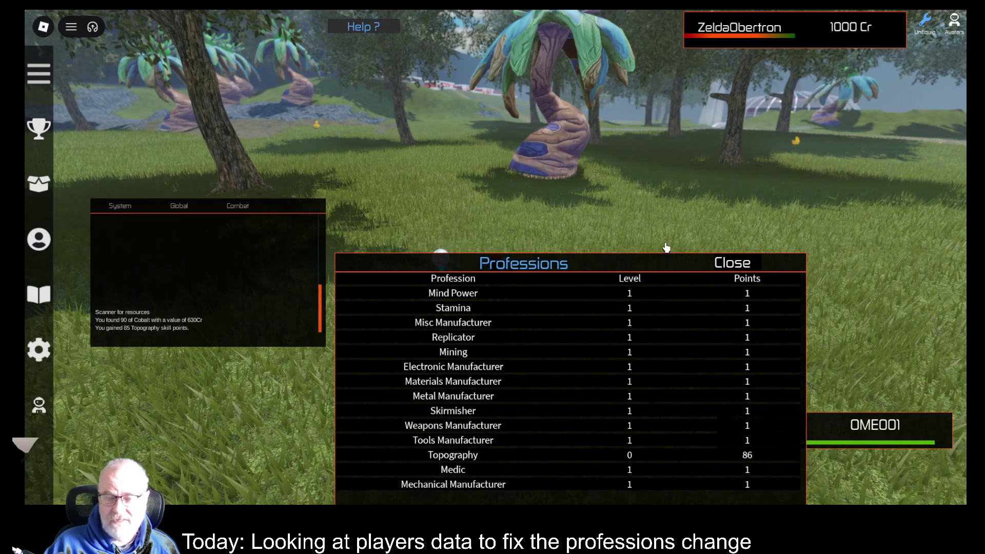
mouse_move(636, 272)
mouse_down()
mouse_move(831, 189)
mouse_move(824, 116)
mouse_up()
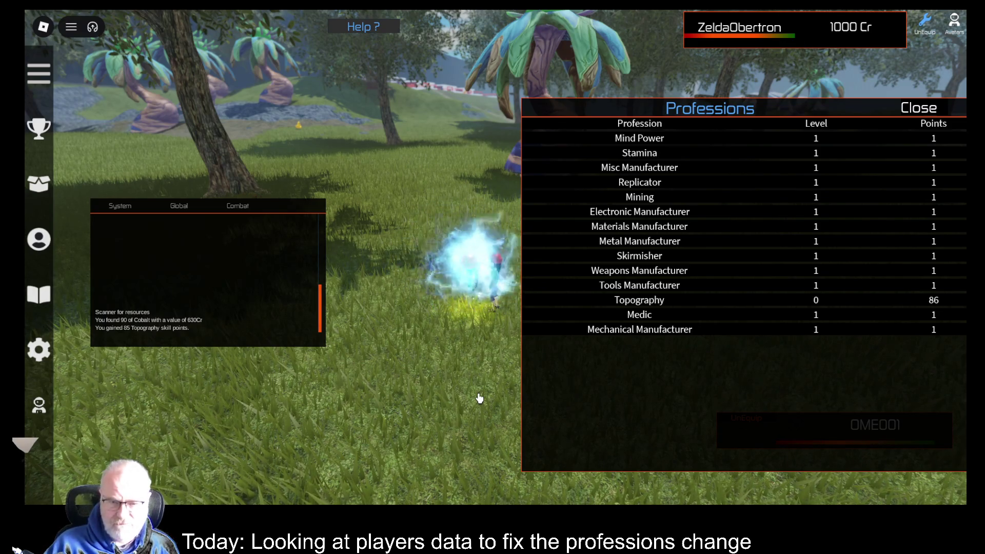
Step: Extract Cobalt repeatedly with OME001, raising Mining to 164 points
click(466, 292)
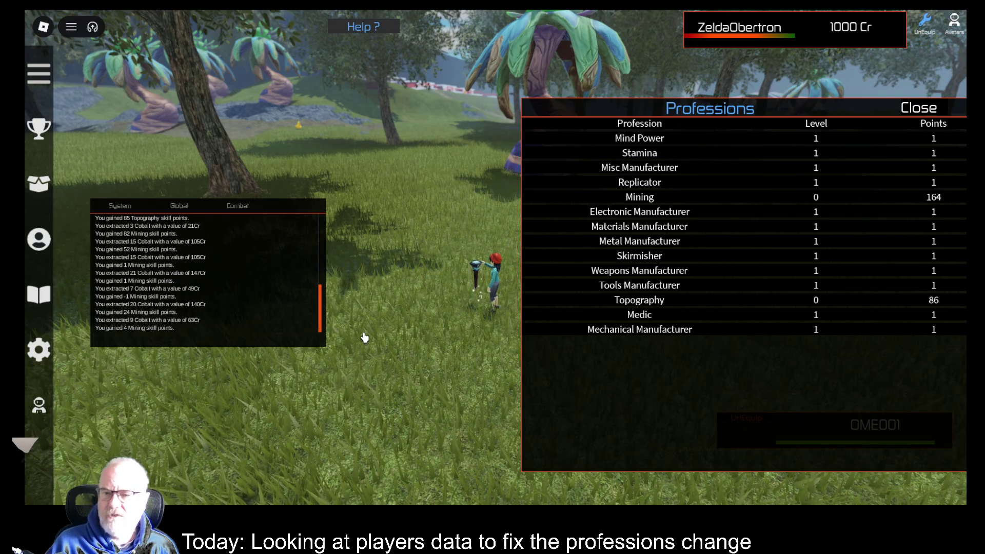
Step: Close the Professions panel, adjust the camera zoom, and run and jump across the grass
click(926, 112)
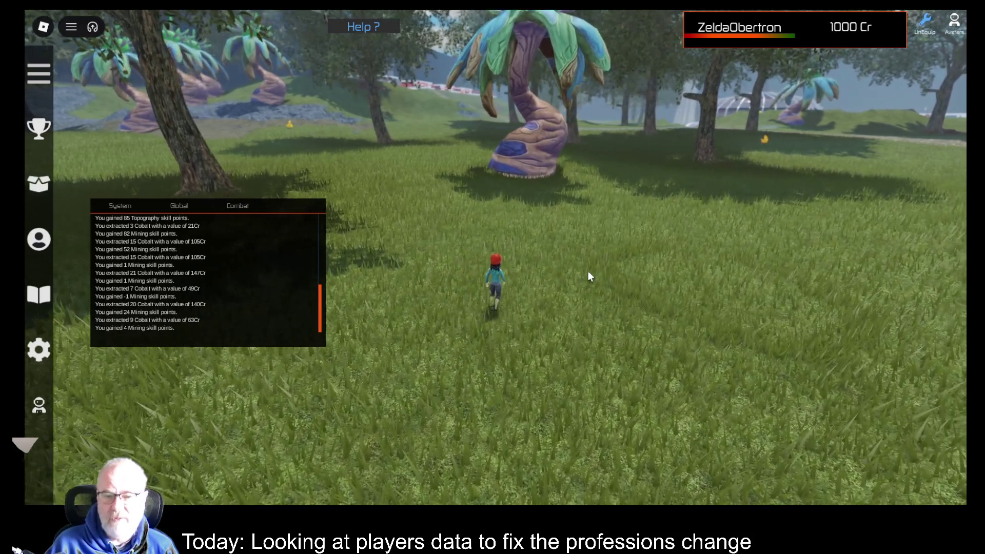
scroll(588, 270, up, 5)
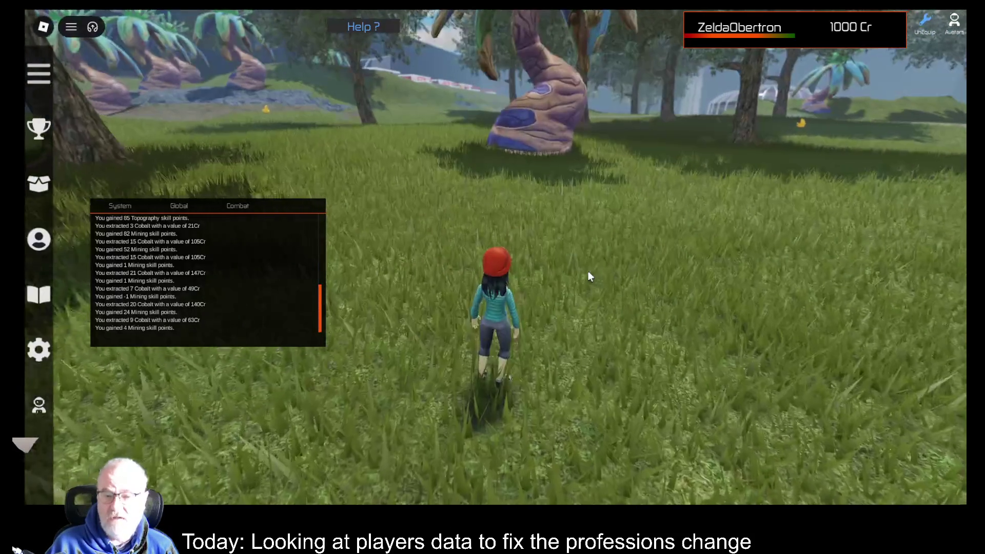
scroll(587, 271, down, 5)
key(a)
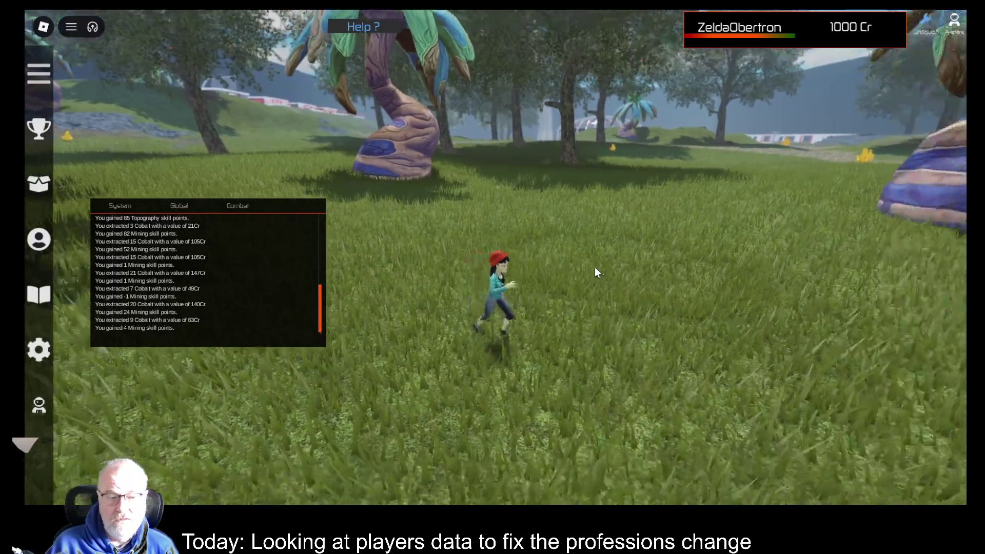
key(space)
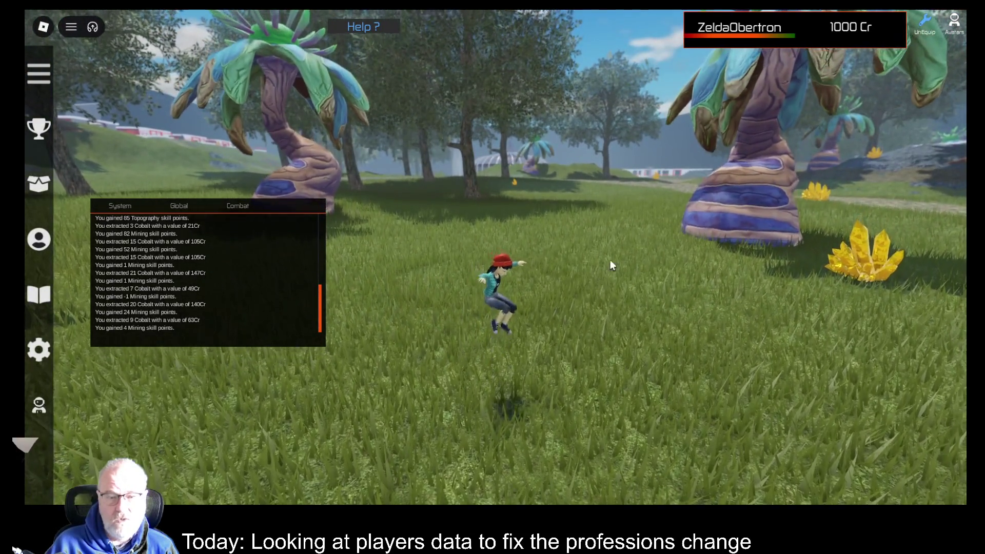
Step: Walk the character forward and briefly open and close the credits list
key(w)
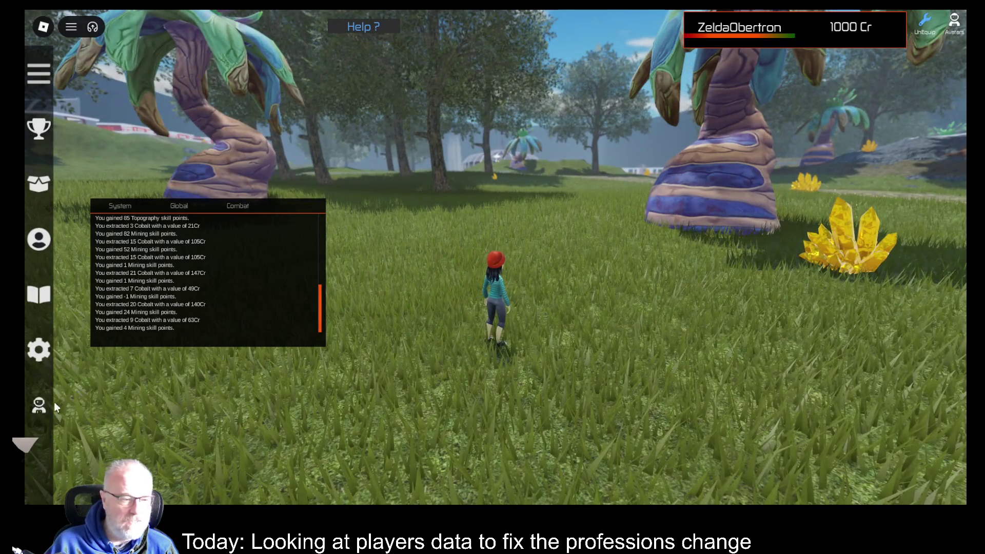
click(39, 408)
click(38, 409)
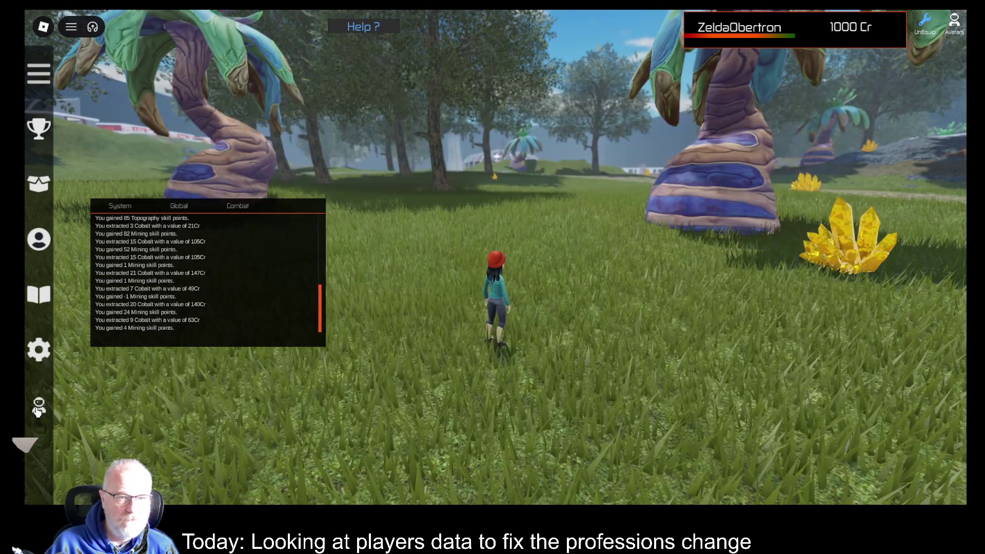
Step: Open the Professions panel, drag it up-left, close it, then pick OOF001 in Tools
click(39, 239)
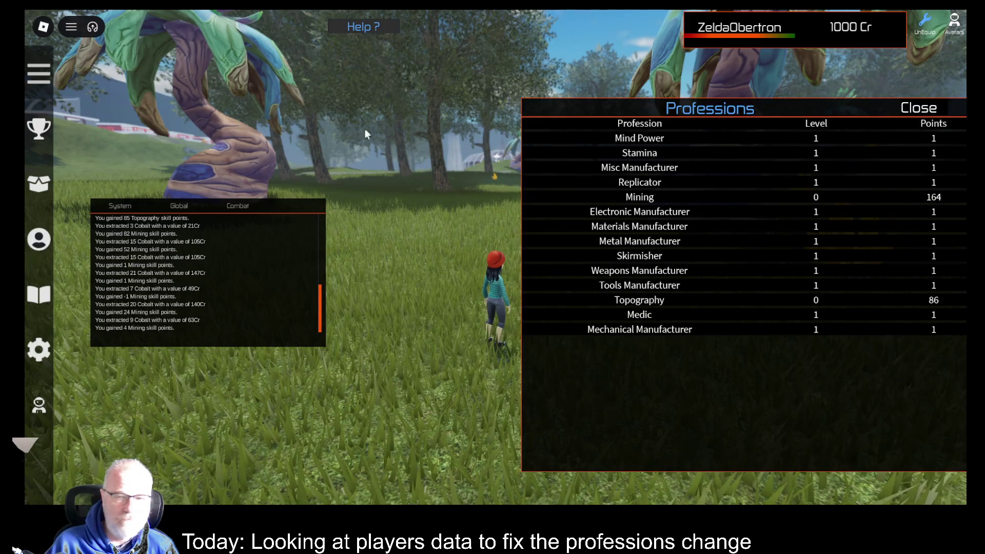
drag(864, 109, 802, 99)
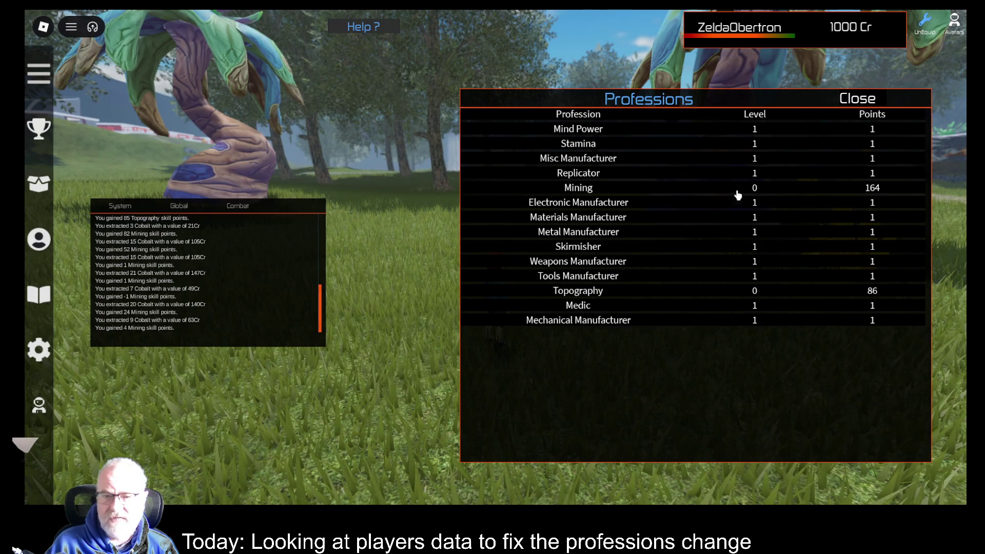
click(864, 101)
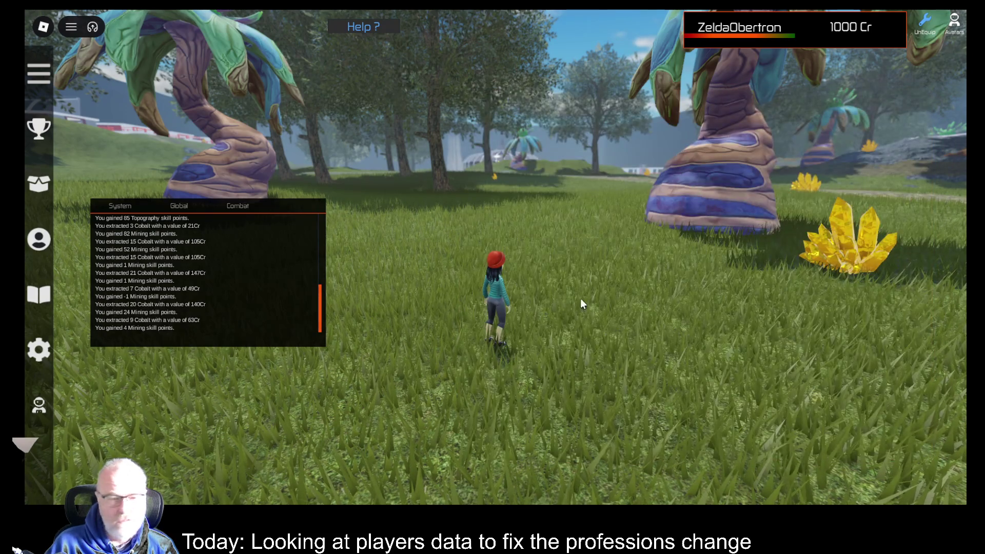
key(i)
click(437, 138)
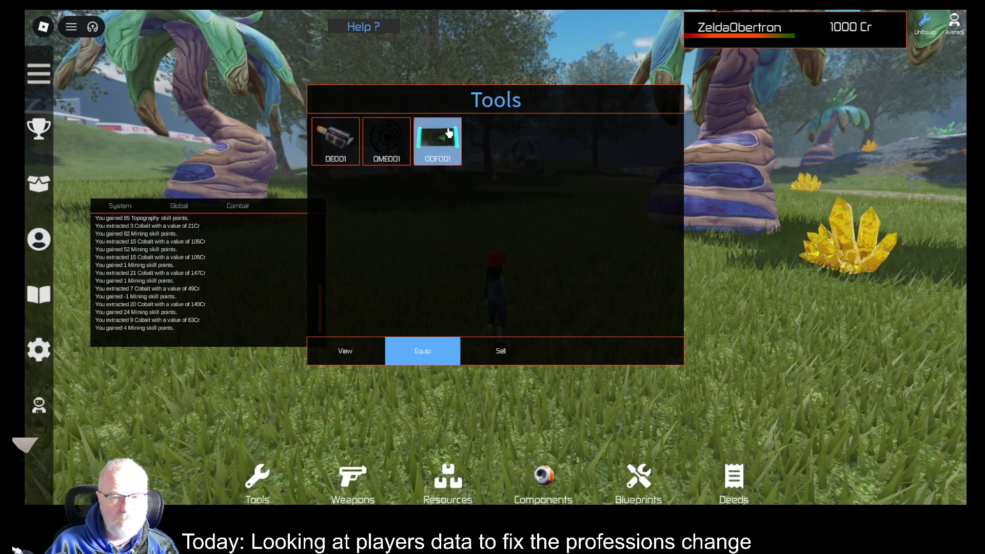
Step: Equip OOF001 and run across the field scanning until Cobalt turns up by the pond
click(428, 349)
key(w)
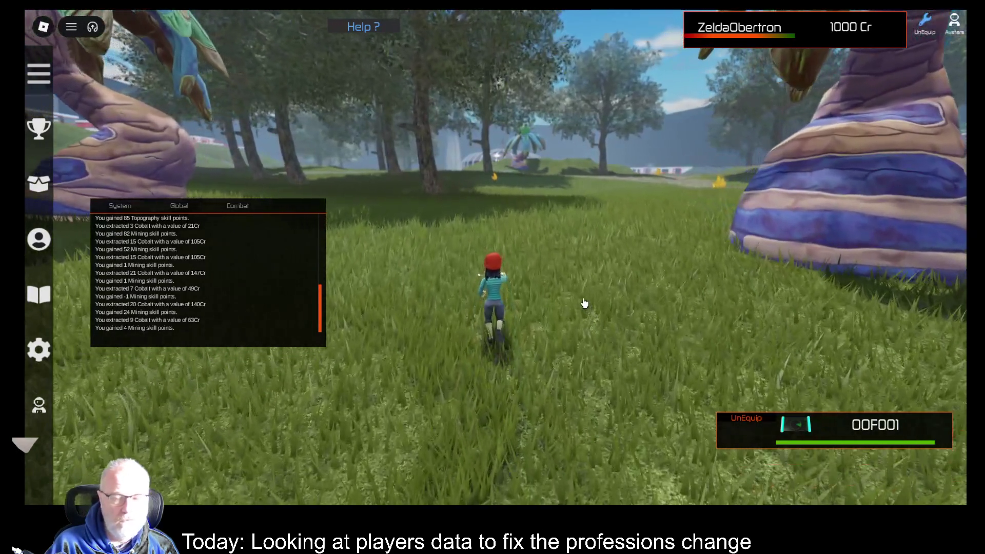
click(584, 303)
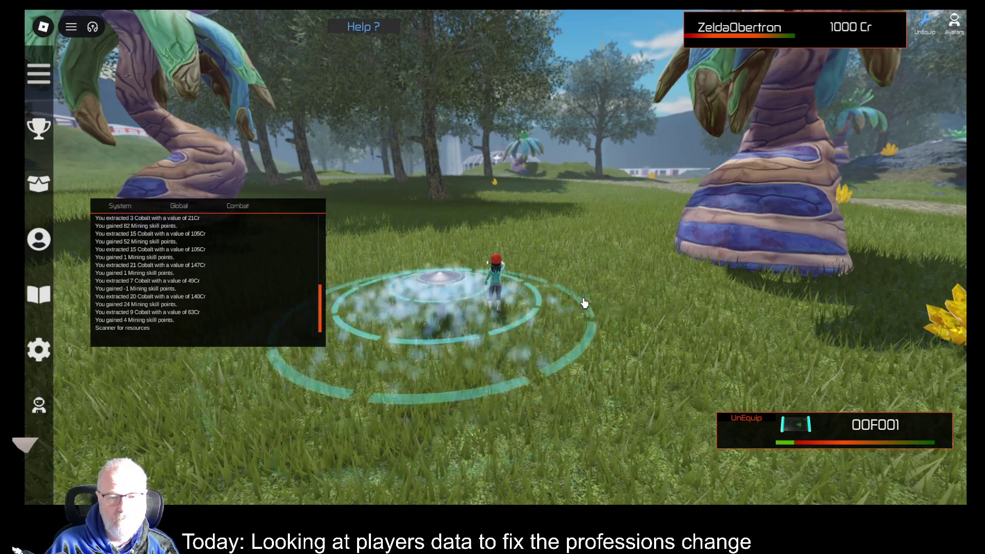
key(w)
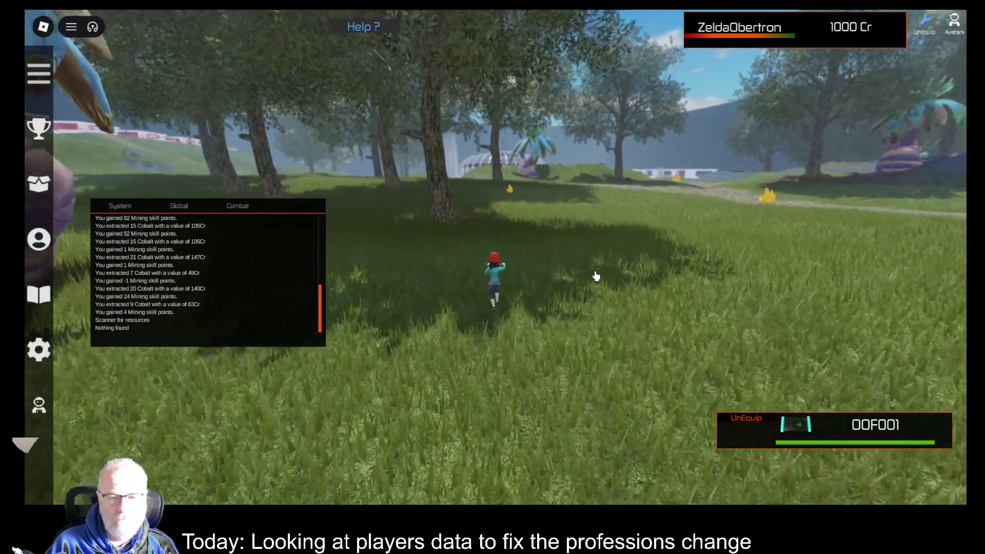
key(Left)
key(Right)
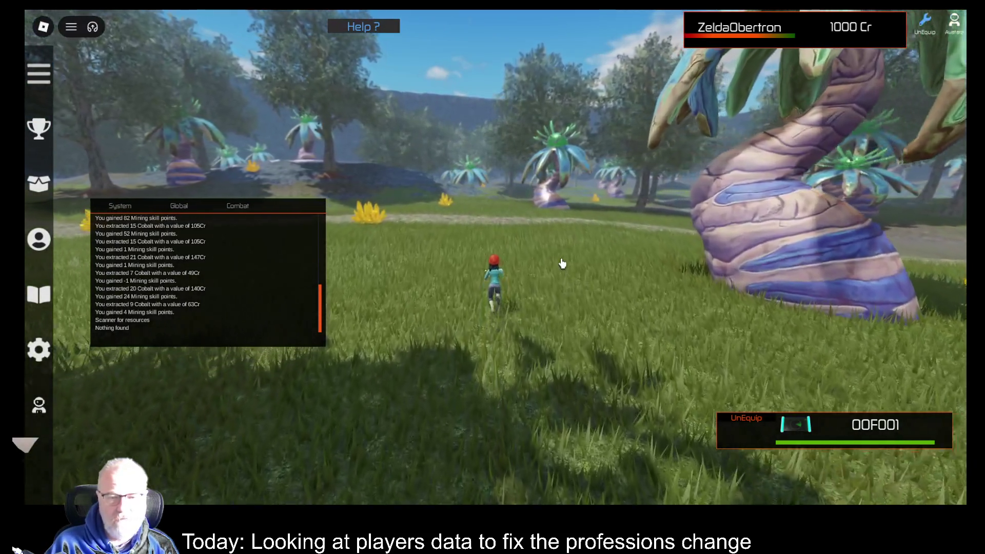
click(520, 204)
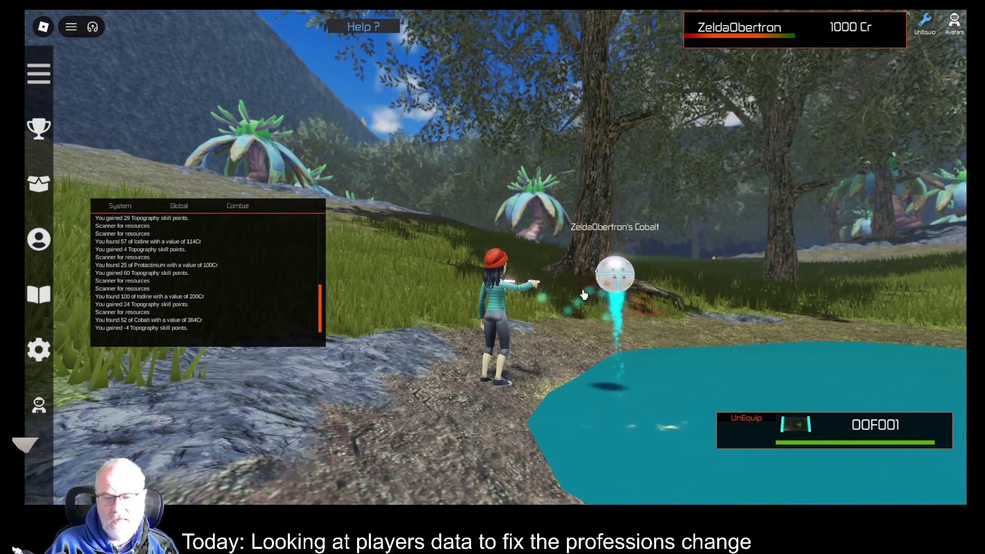
Step: Circle the pond and scan a grassy spot, finding 22 Copper worth 154Cr
key(a)
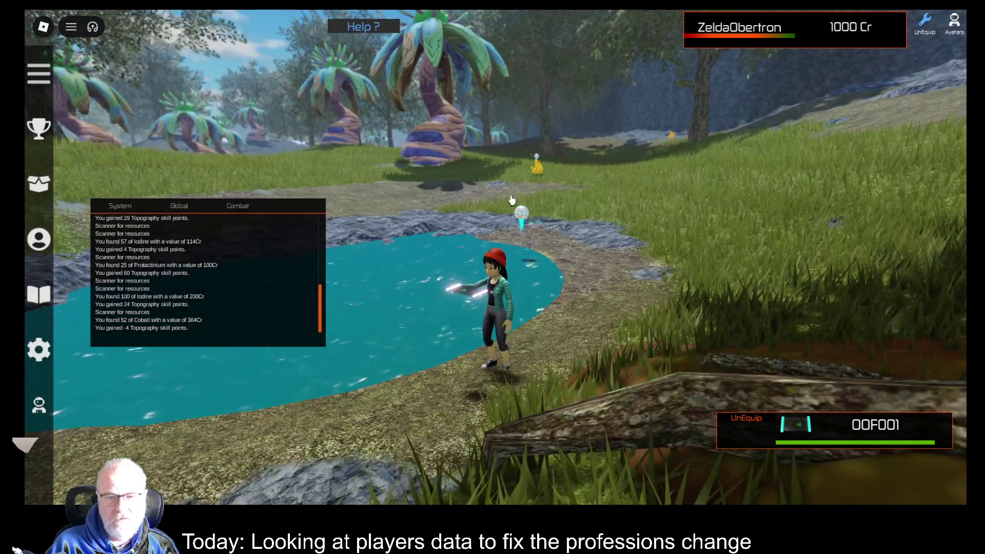
key(a)
key(w)
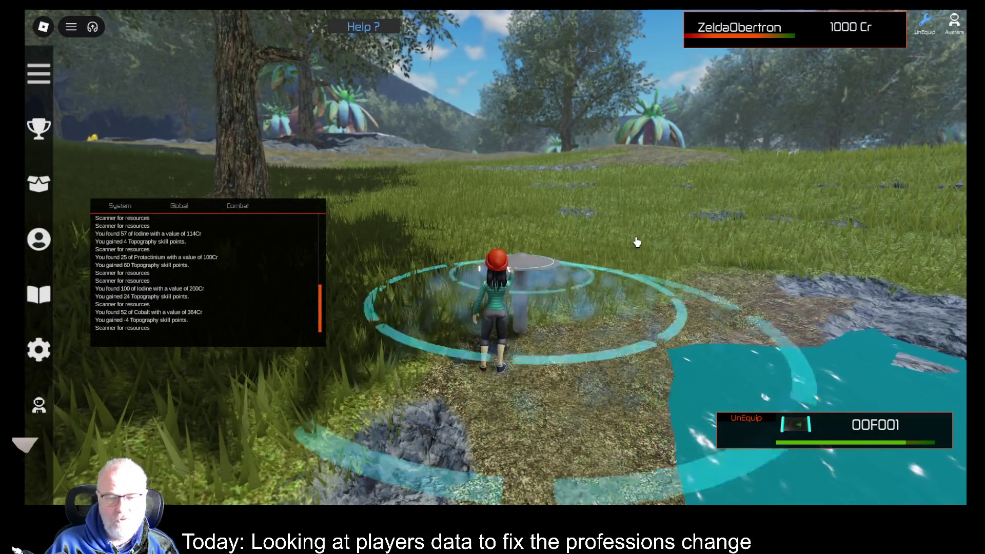
key(Right)
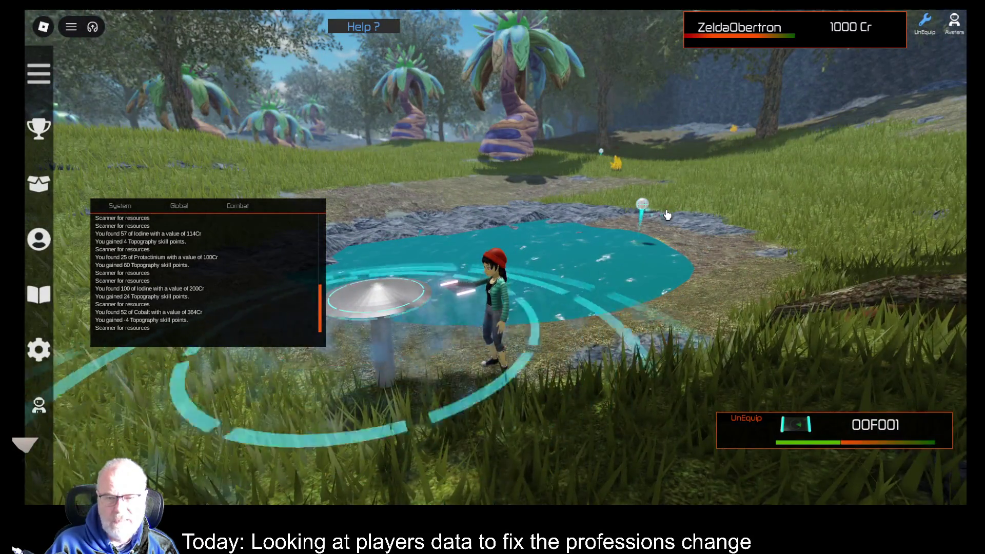
scroll(652, 218, up, 2)
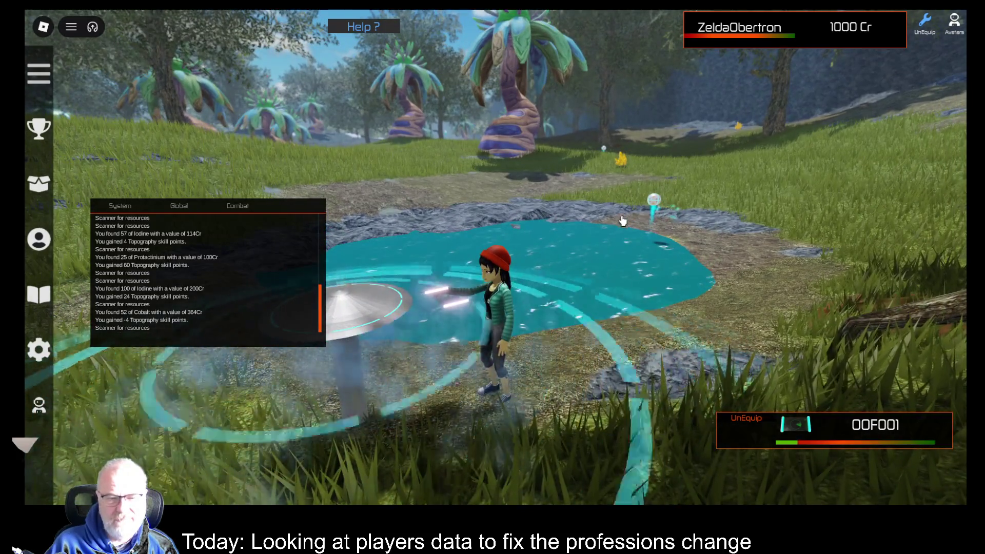
key(Left)
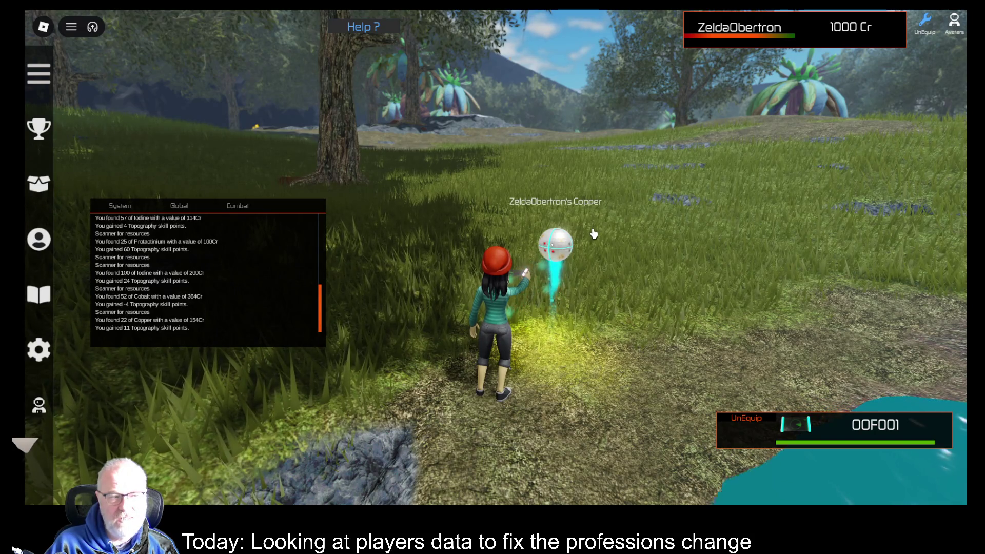
key(w)
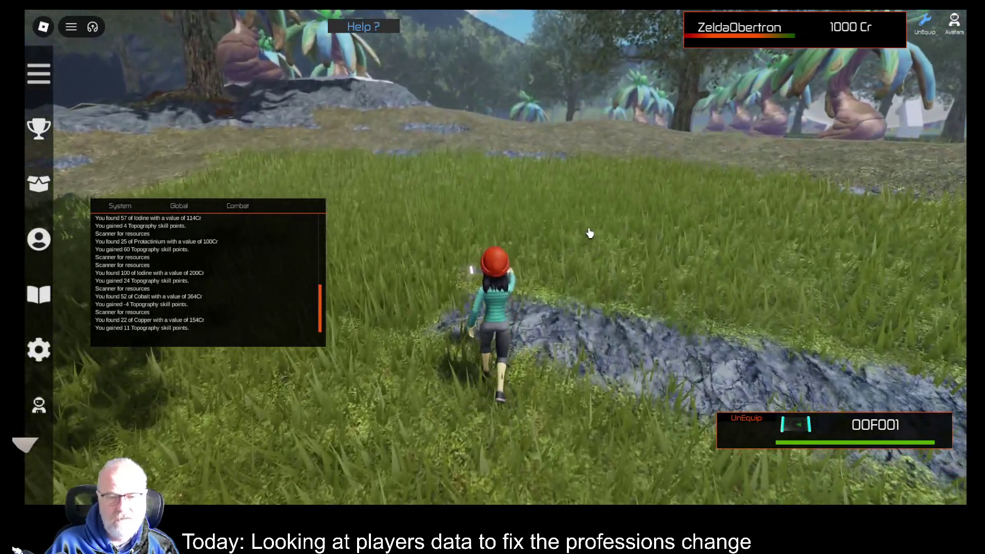
click(590, 233)
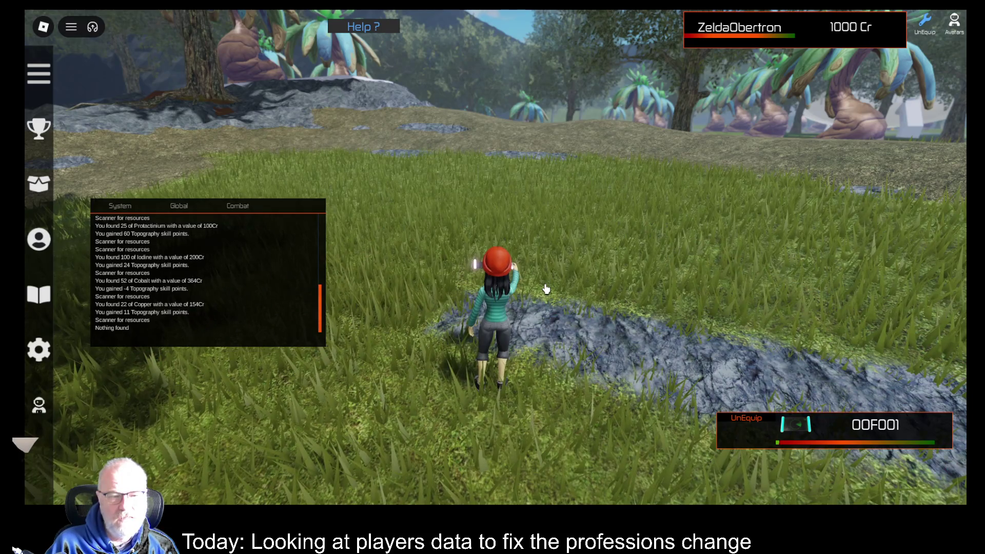
Step: Check Topography at 292 points in the Professions list, close it, and run toward the pond
click(37, 237)
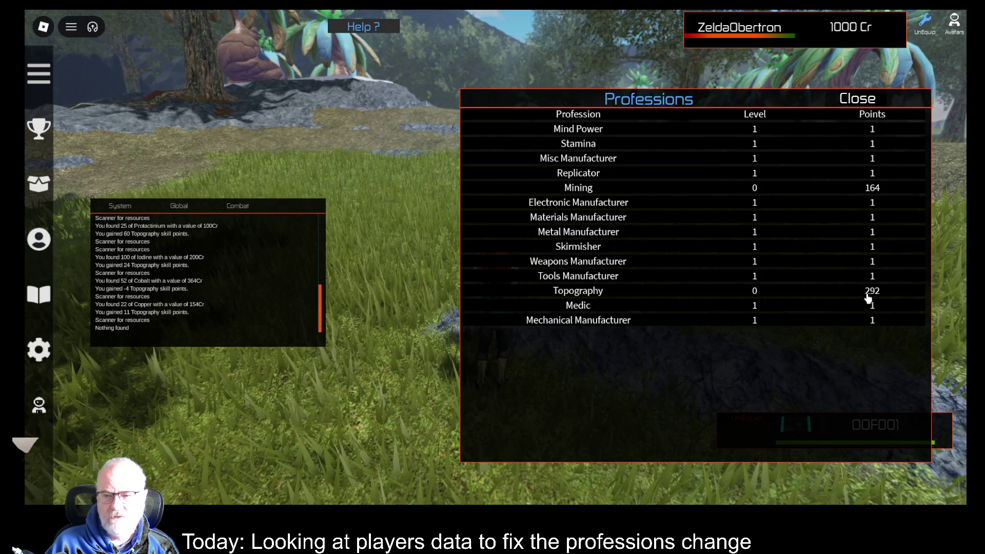
click(873, 99)
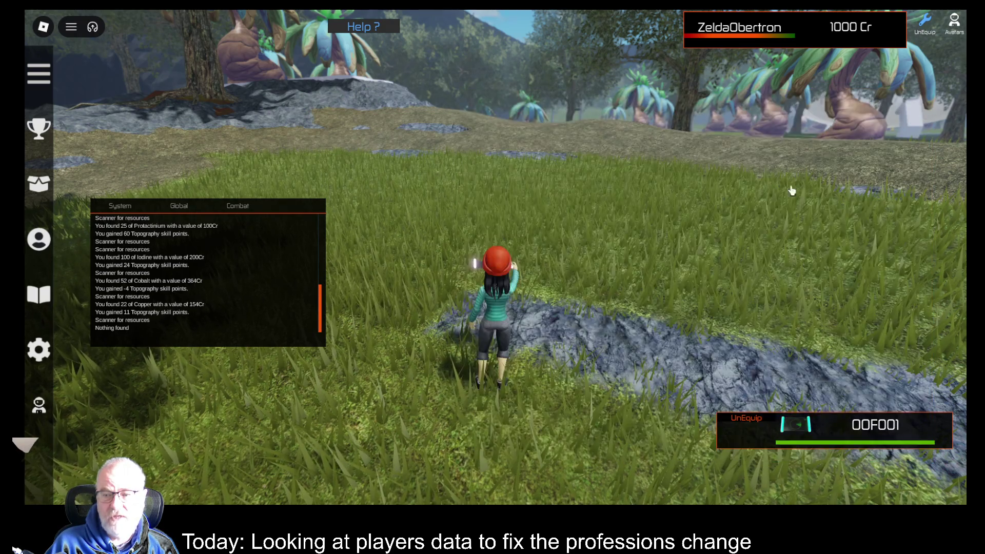
key(w)
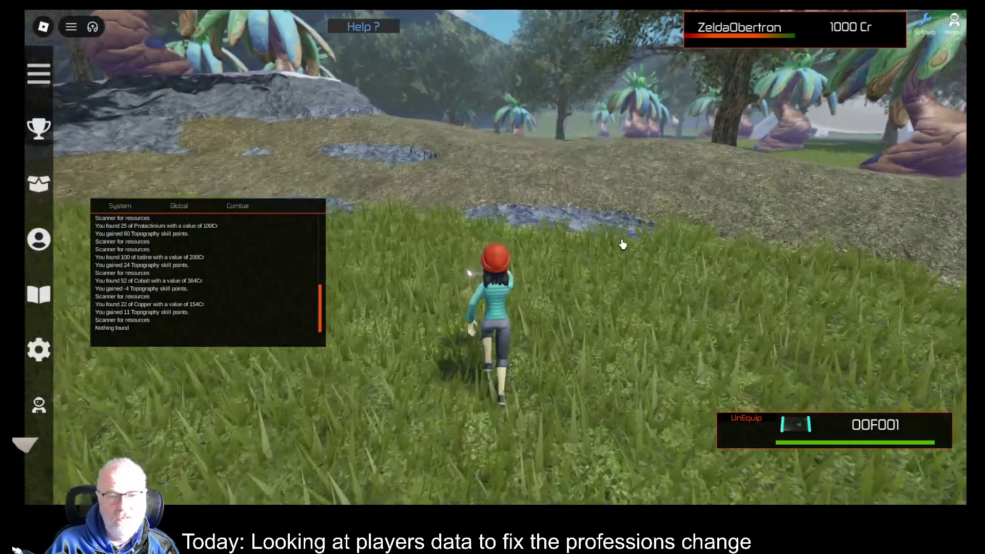
key(d)
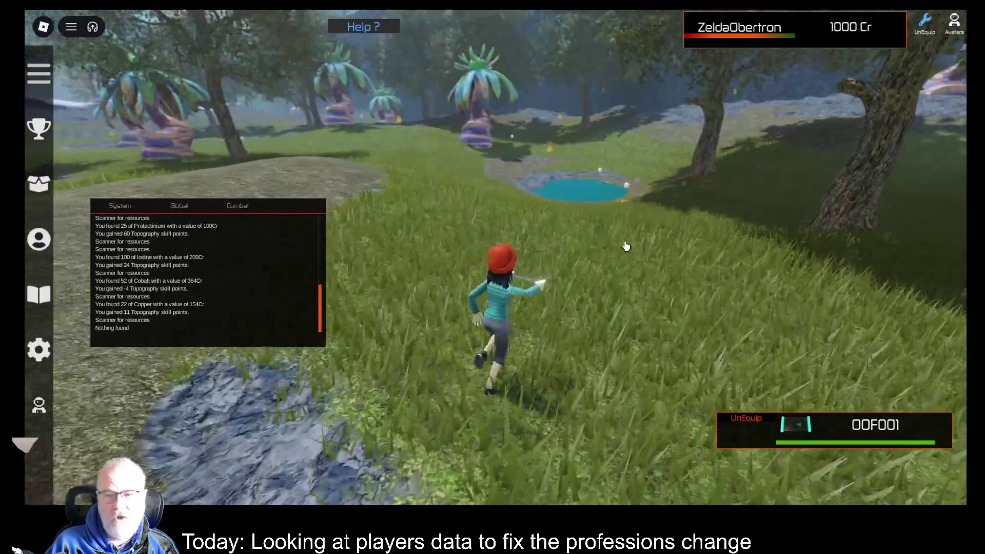
Step: Select and equip the OME001 extraction tool from the Tools inventory
key(t)
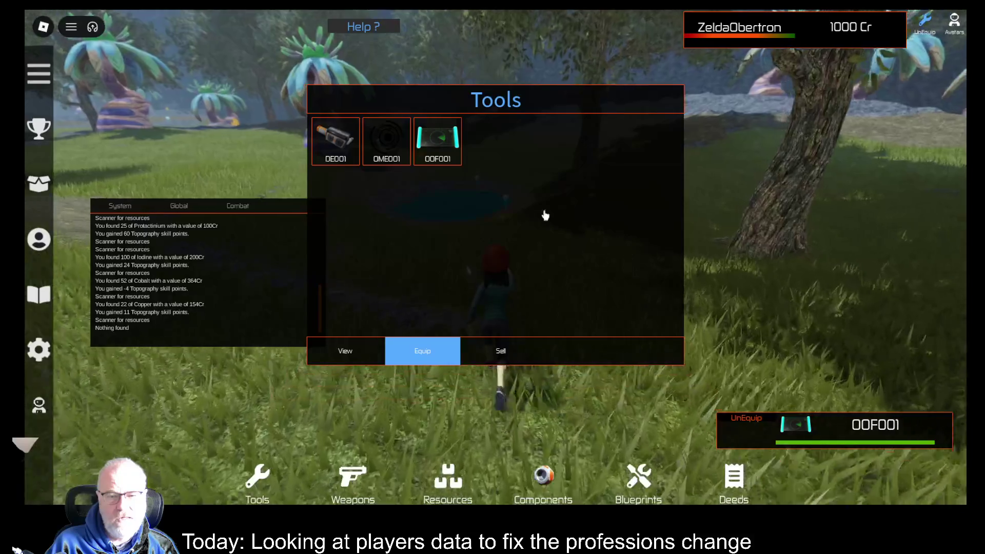
click(395, 147)
click(429, 352)
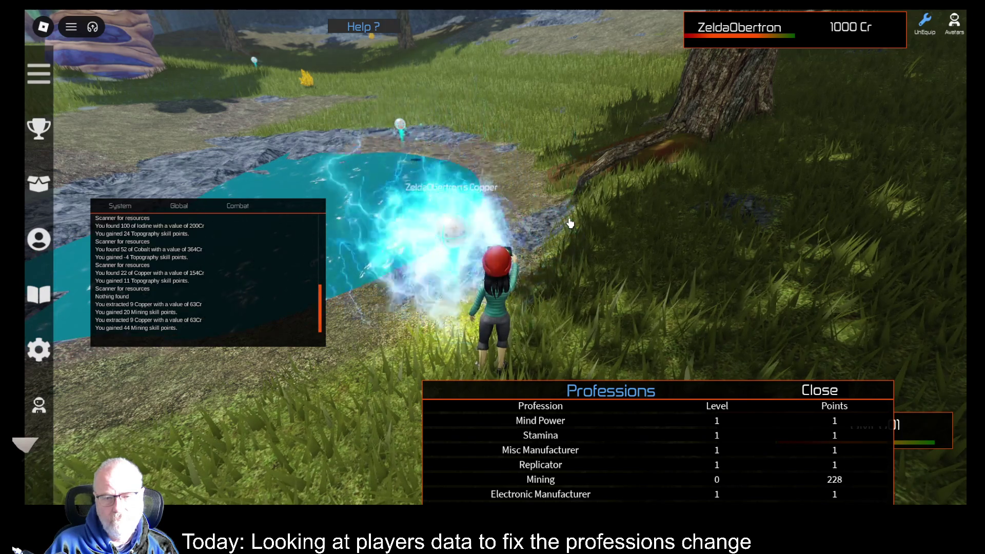
Step: Extract the cobalt deposit by the water repeatedly, shifting the Professions table left, reaching Mining 581
key(w)
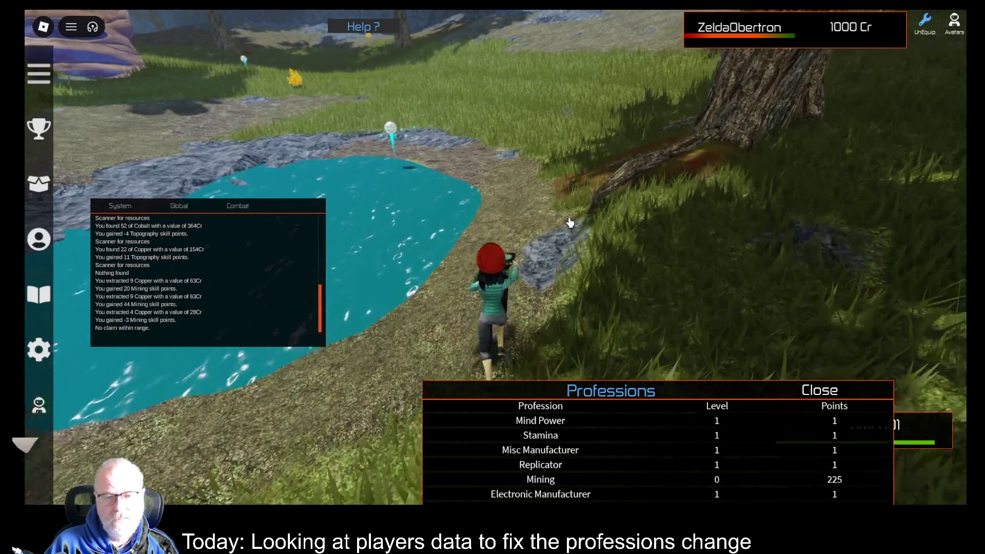
key(a)
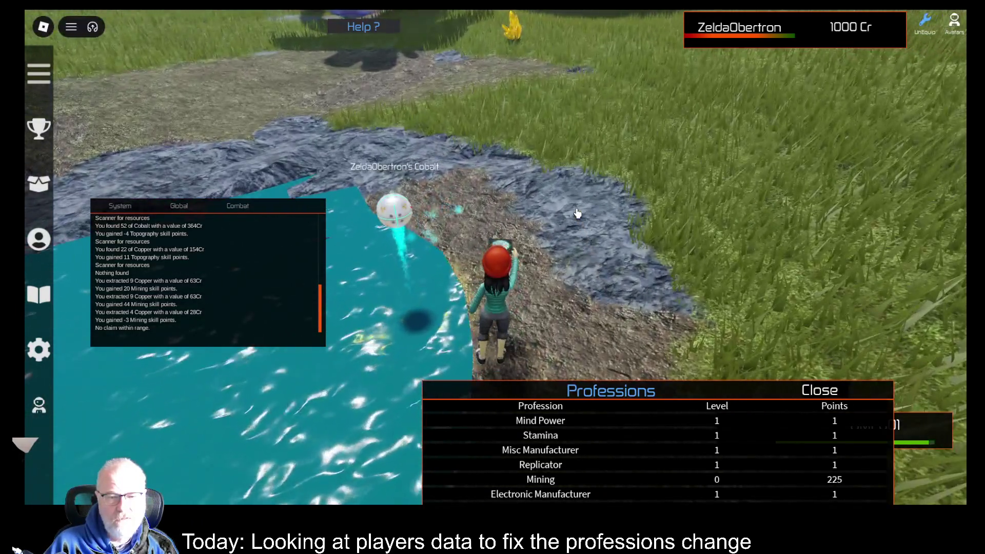
click(585, 215)
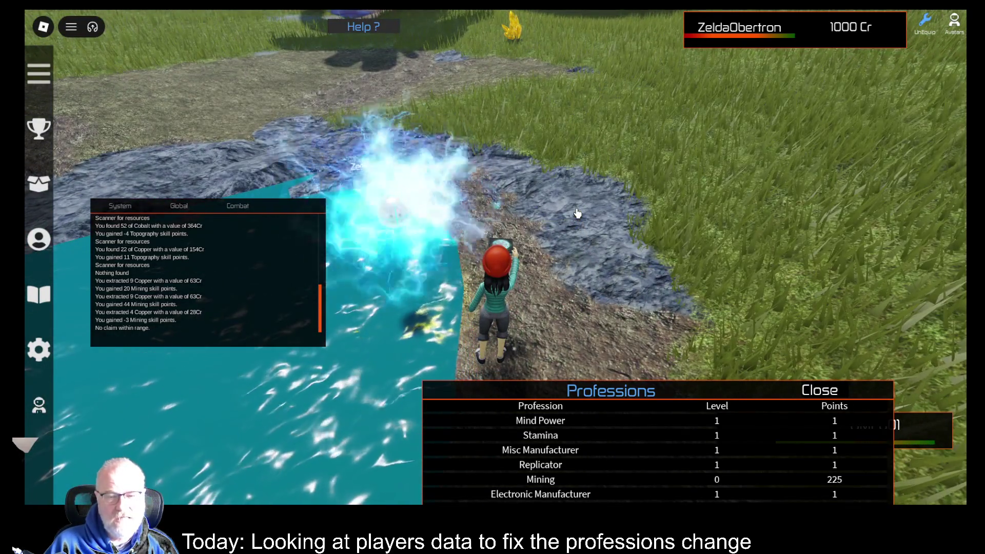
scroll(590, 215, down, 3)
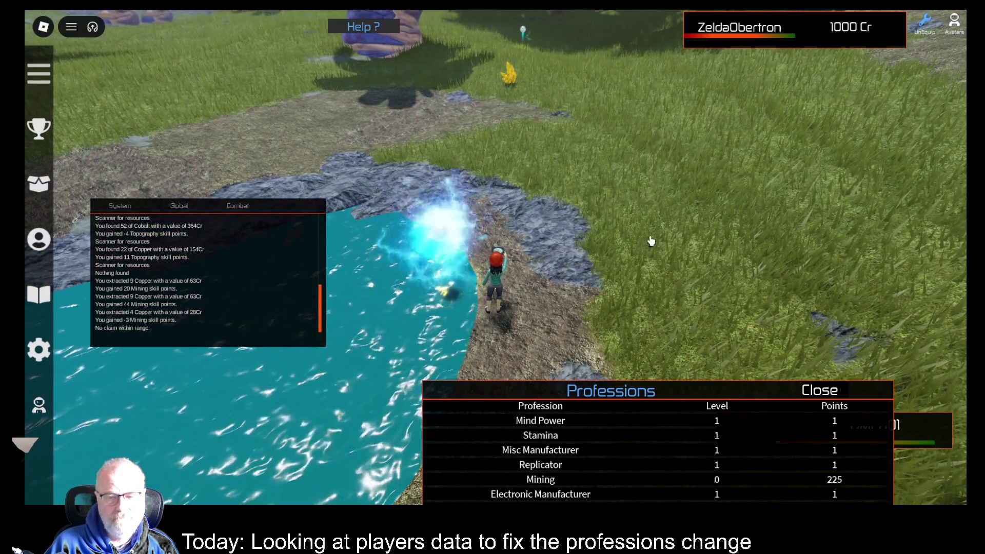
drag(732, 391, 542, 386)
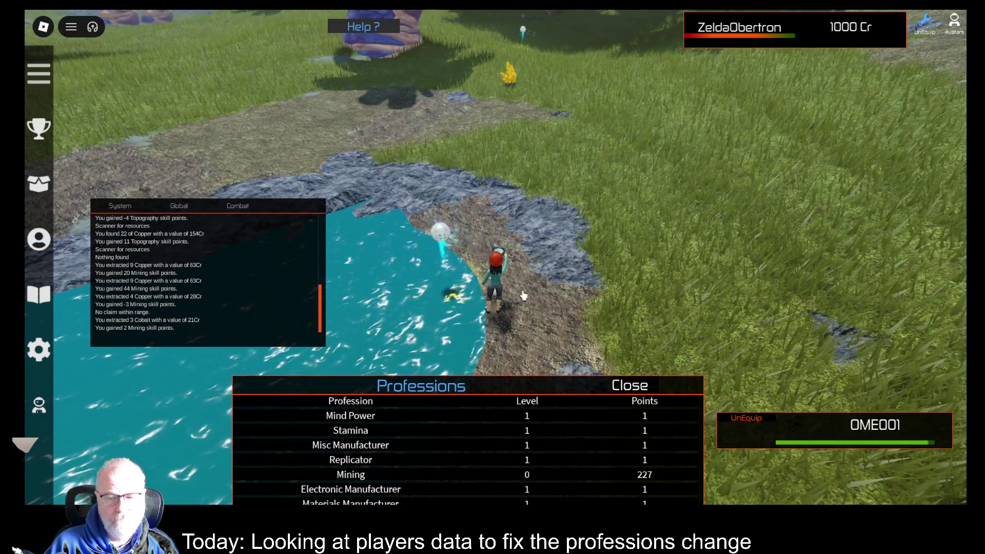
click(579, 278)
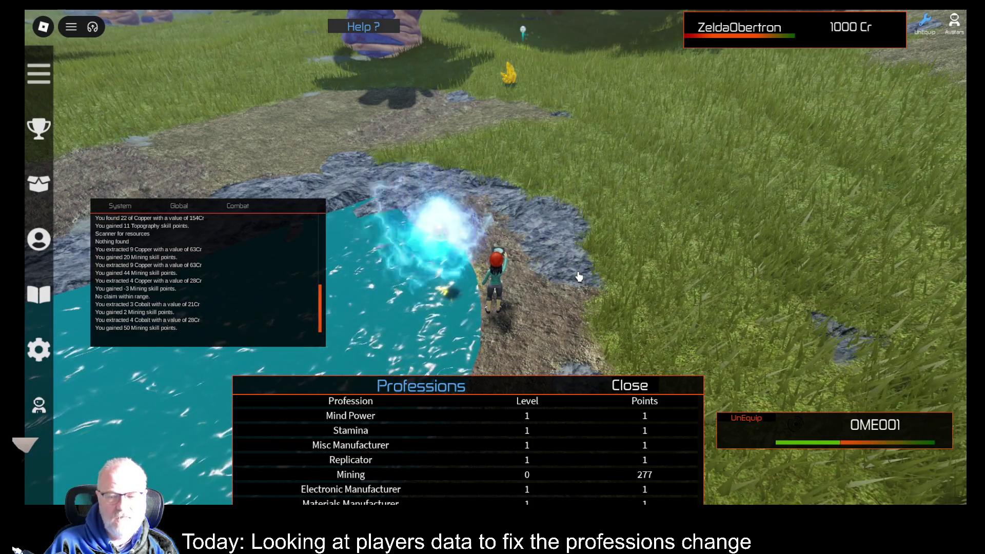
click(532, 323)
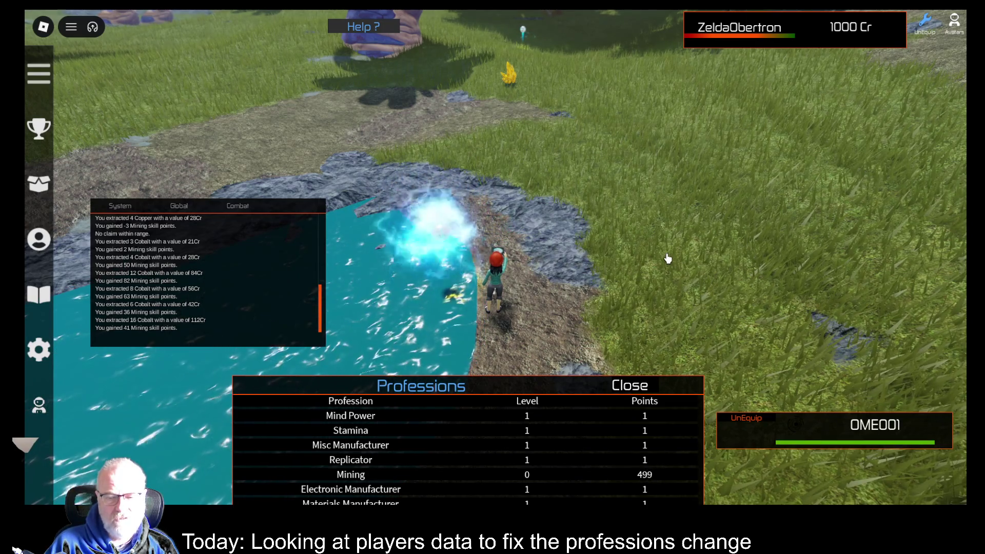
Step: Run across the grass past the yellow crystal toward the glowing orb
key(w)
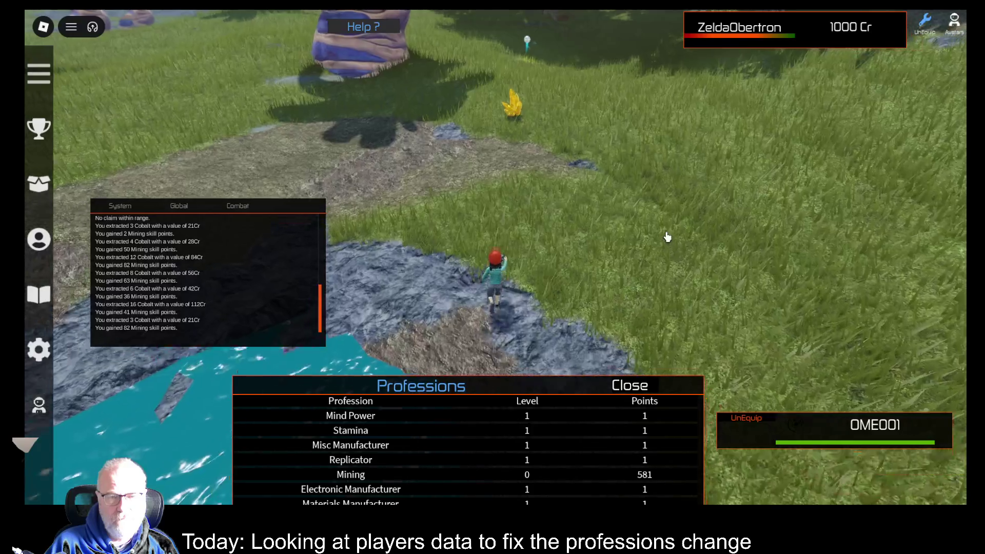
key(w)
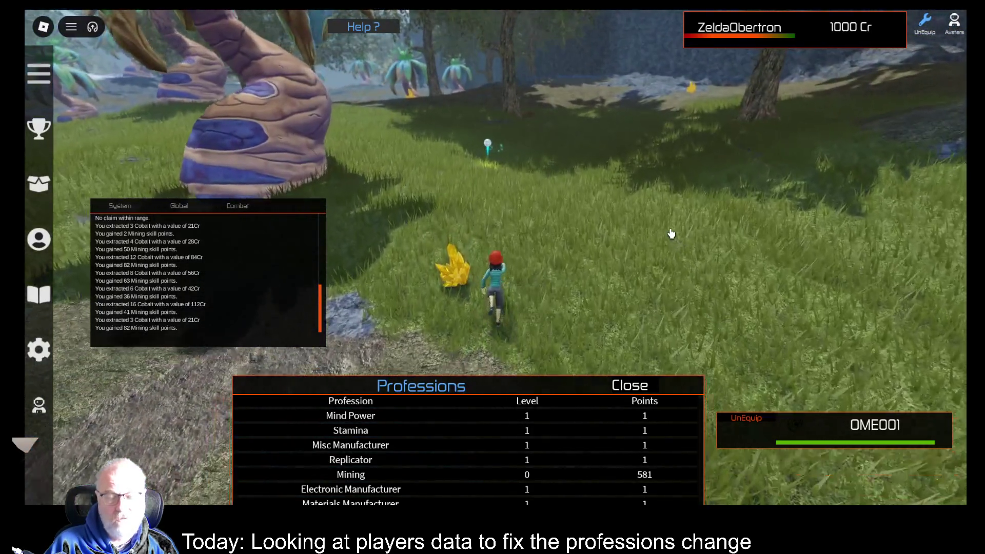
key(w)
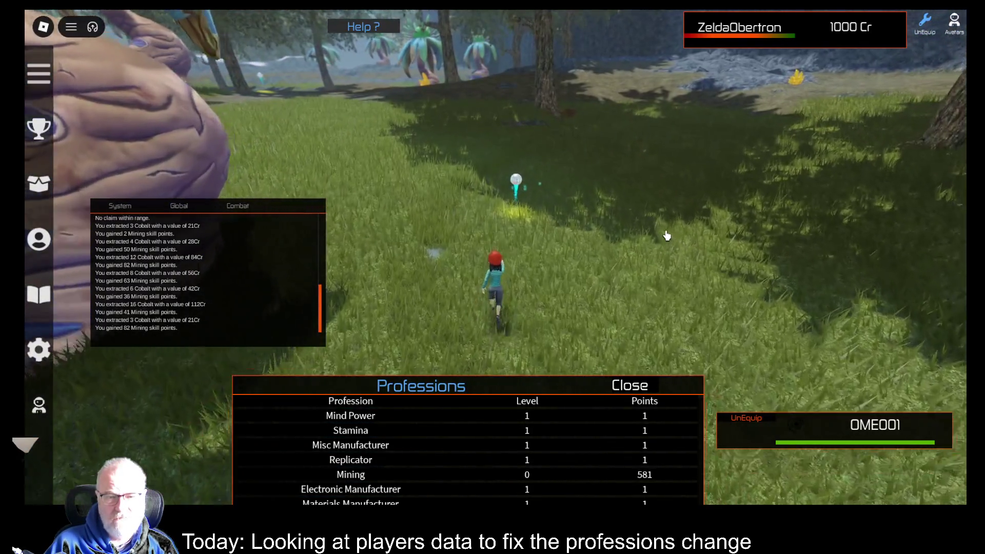
key(w)
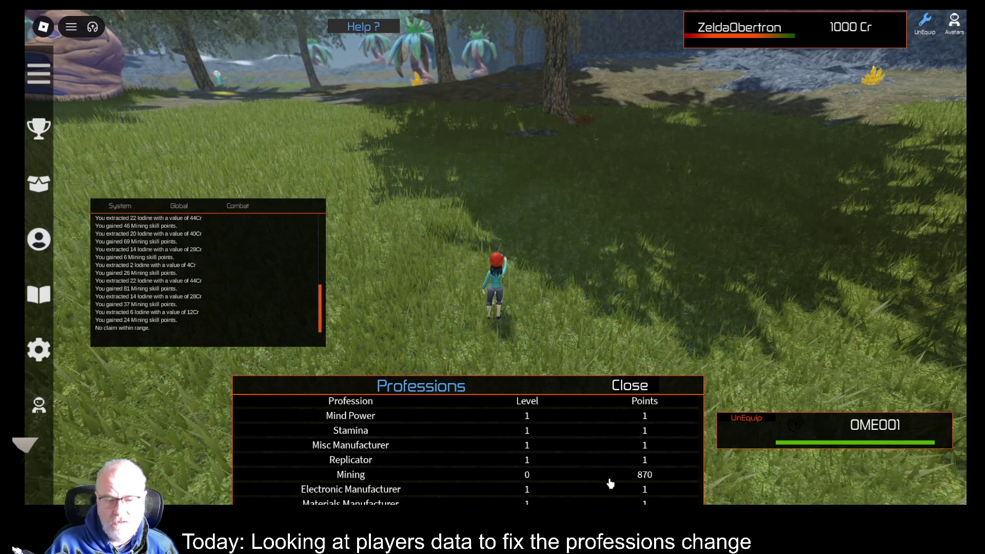
key(w)
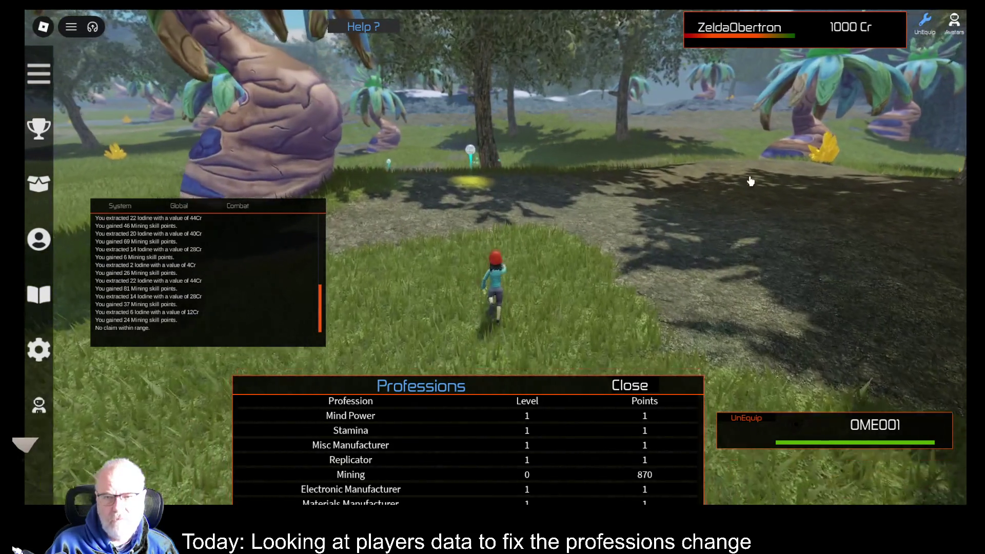
Step: Extract the orb's resource, raise the Professions list showing Mining level 1 at 1075, then choose Leave
key(w)
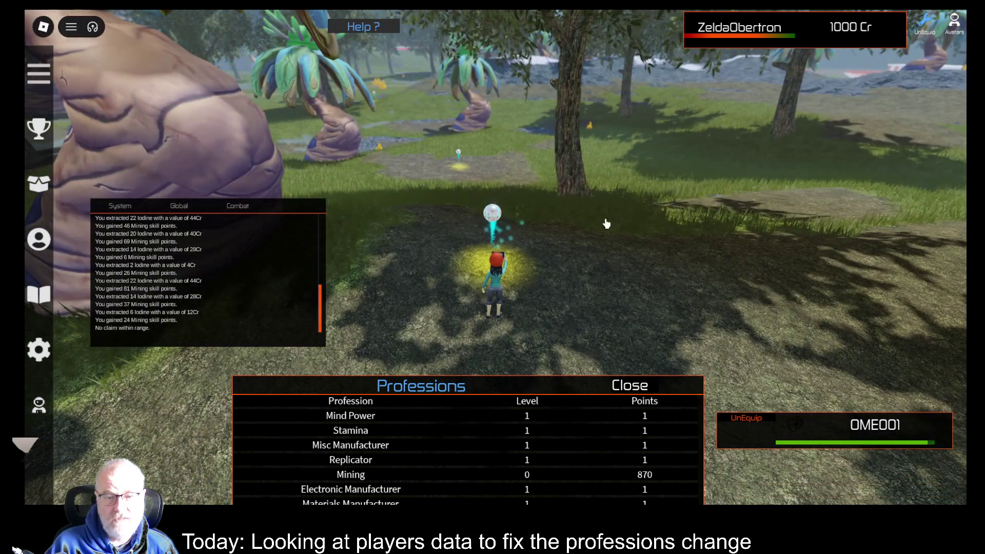
click(603, 224)
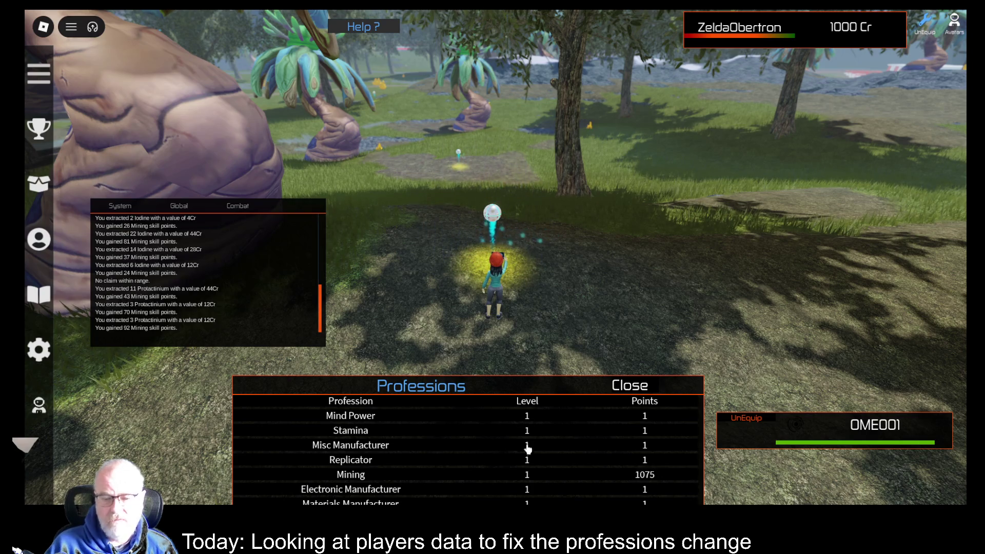
mouse_move(604, 383)
mouse_down()
mouse_move(613, 276)
mouse_move(614, 285)
mouse_up()
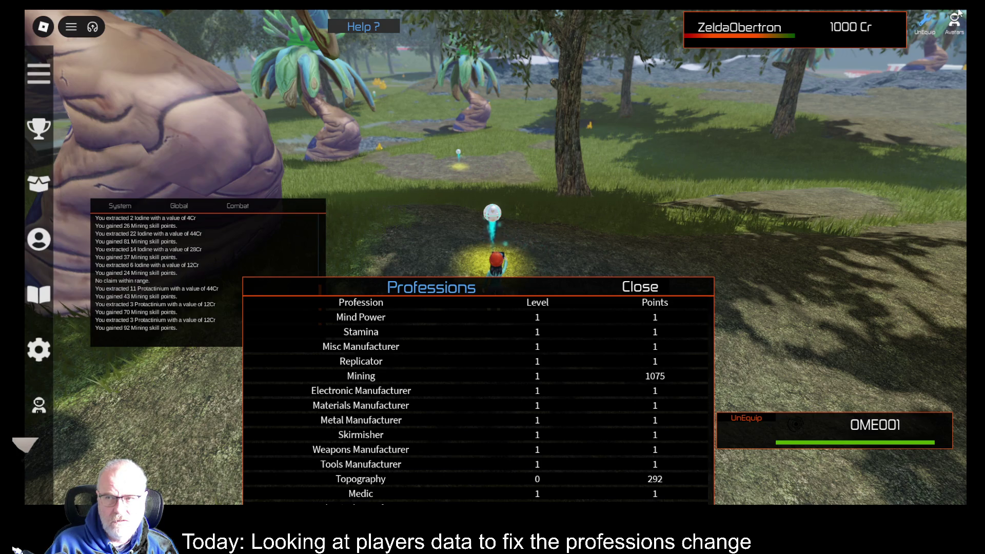
click(43, 25)
click(387, 430)
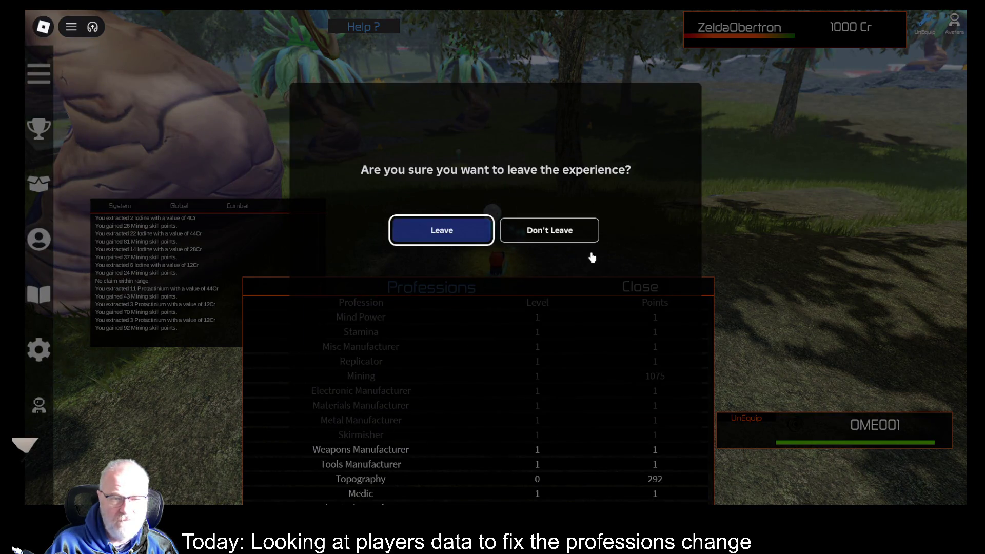
Step: Confirm leaving, then relaunch Struna v4 Alpha from the Home page's Continue row
click(465, 229)
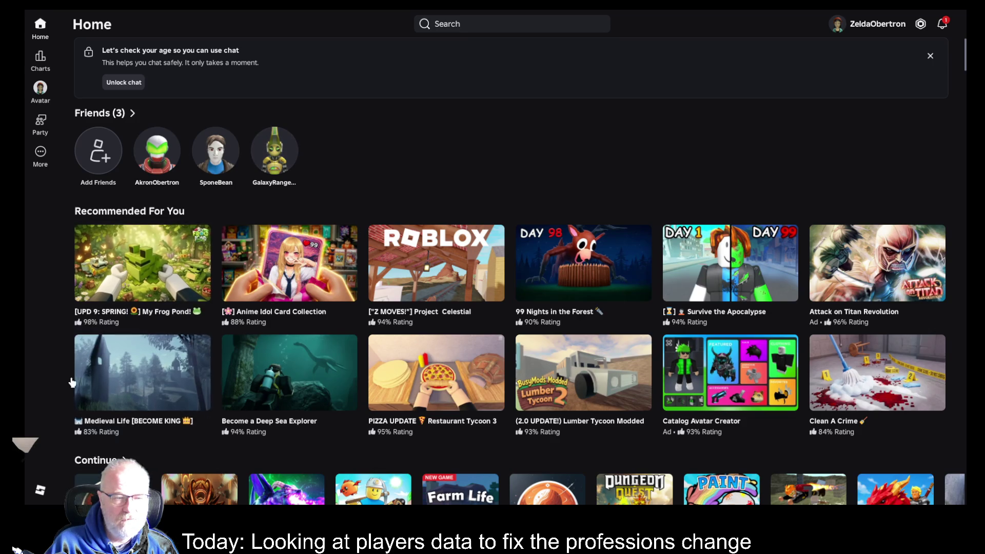
scroll(70, 314, down, 2)
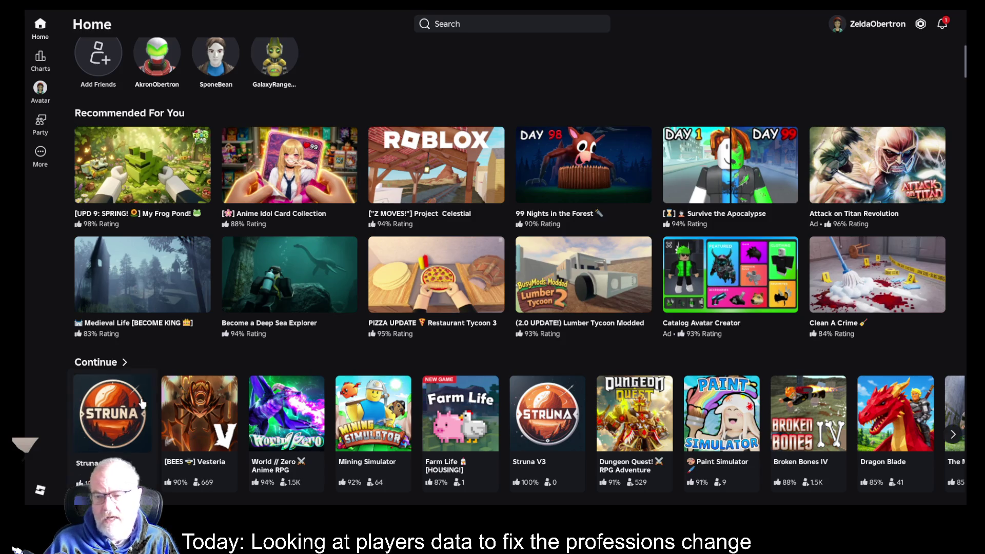
scroll(139, 404, down, 2)
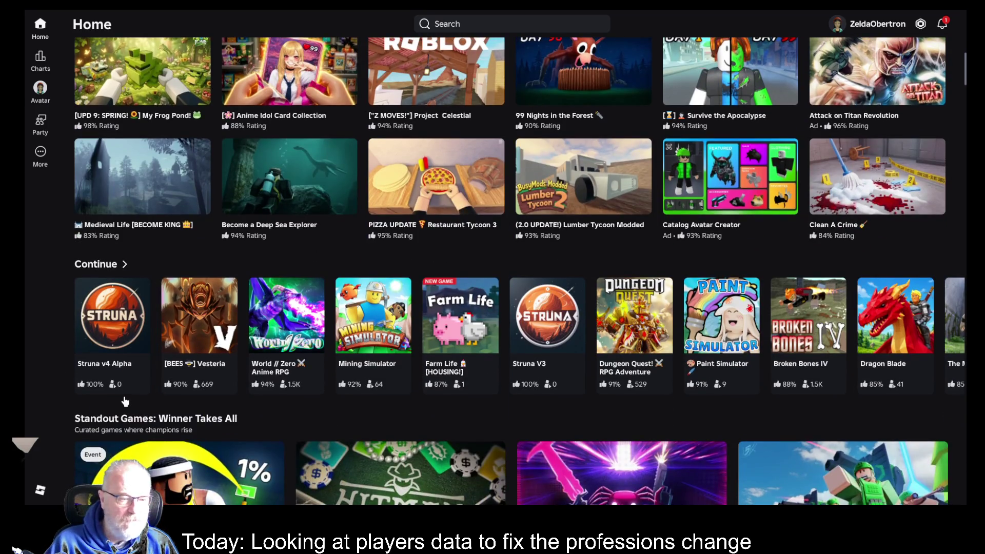
click(114, 410)
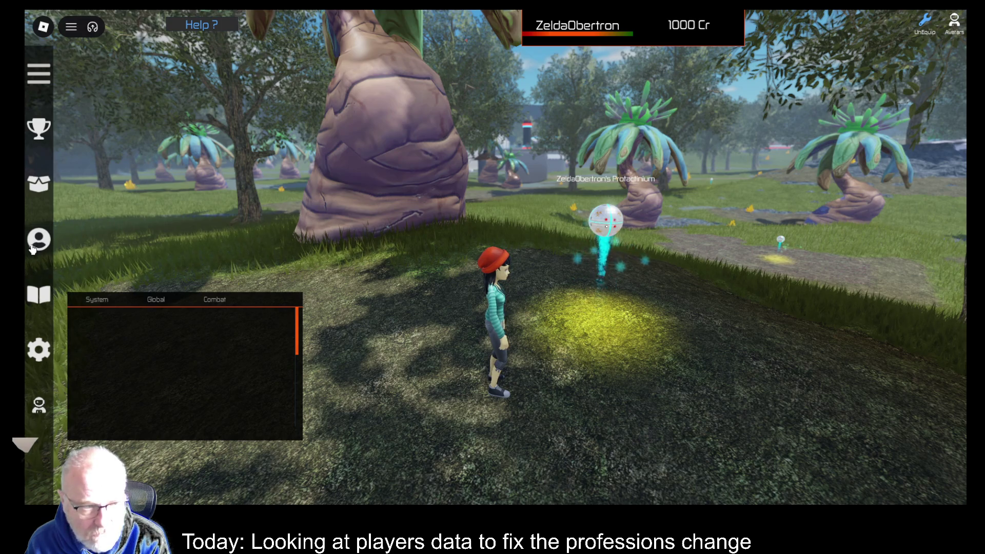
Step: Open the Professions list to confirm Mining level 1 with 1075 points persisted, then close it
click(38, 183)
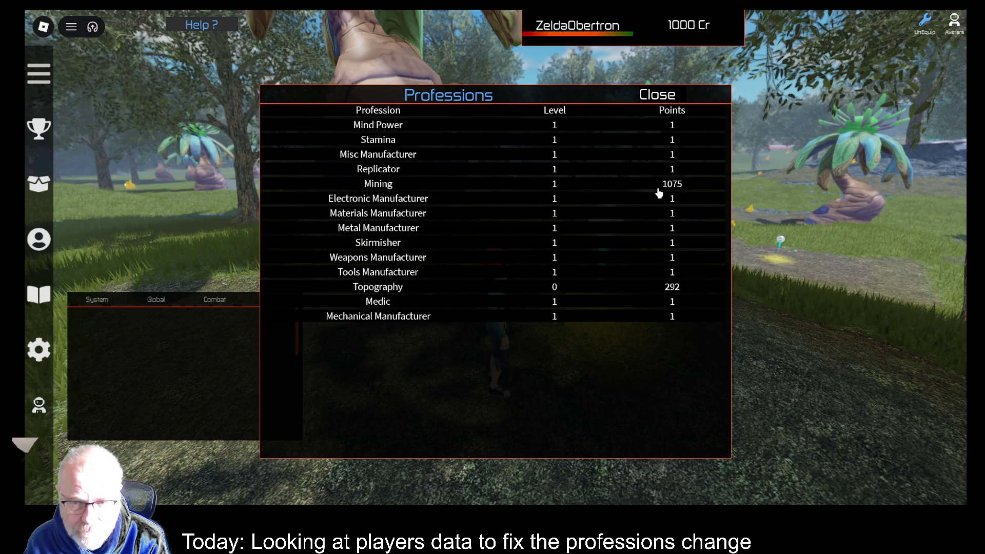
click(662, 99)
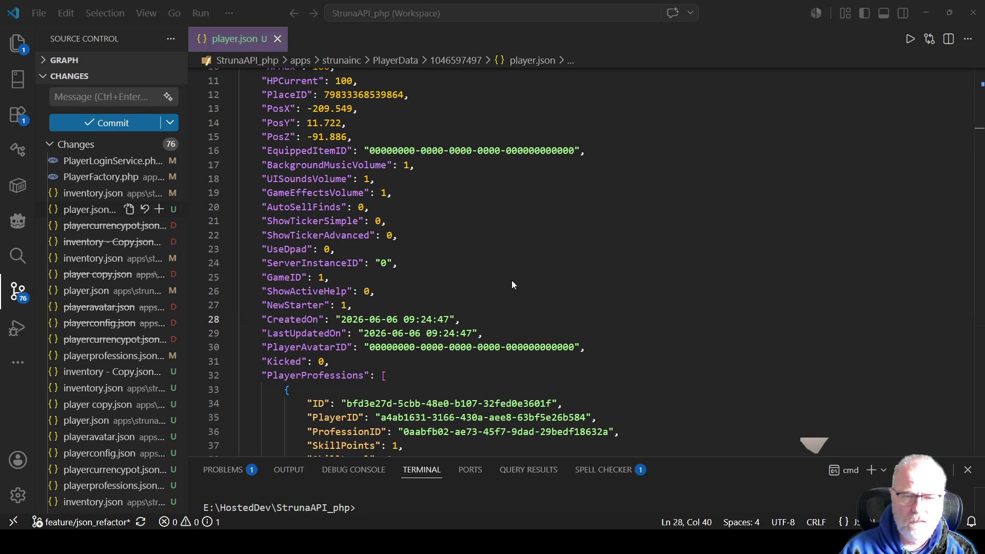
Step: Close player.json, commit all 76 changes with the message 'wip', and sync to the remote
key(ctrl+w)
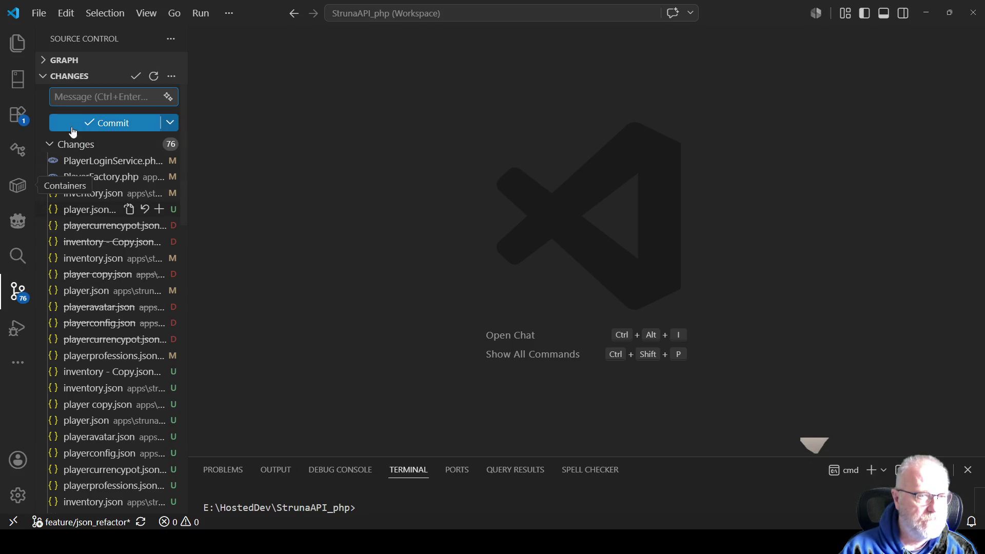
text(wip)
click(98, 123)
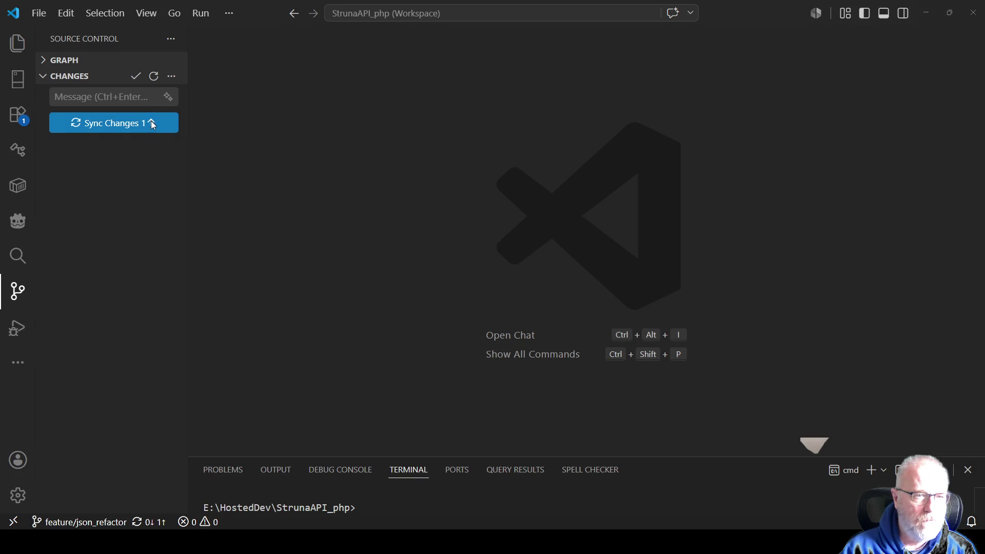
click(151, 121)
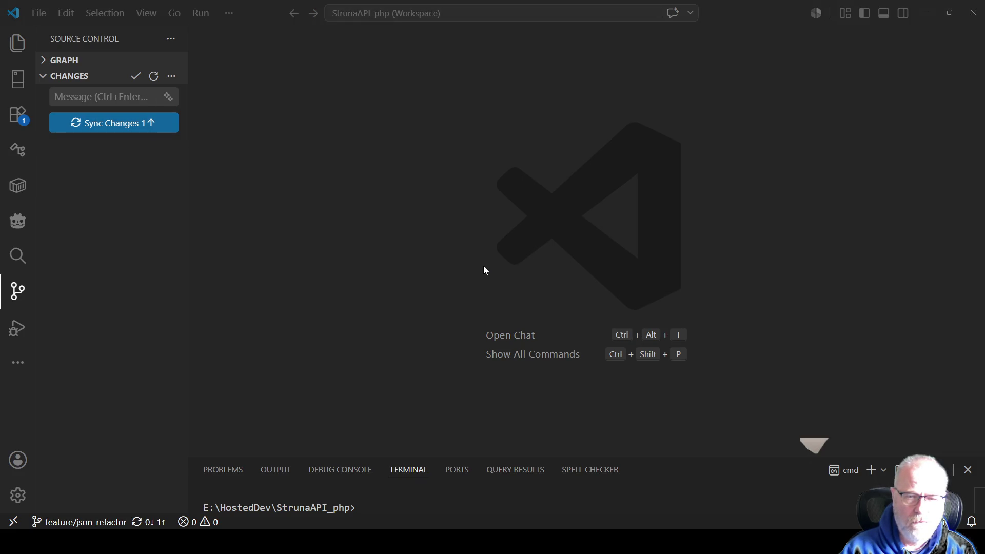
key(Return)
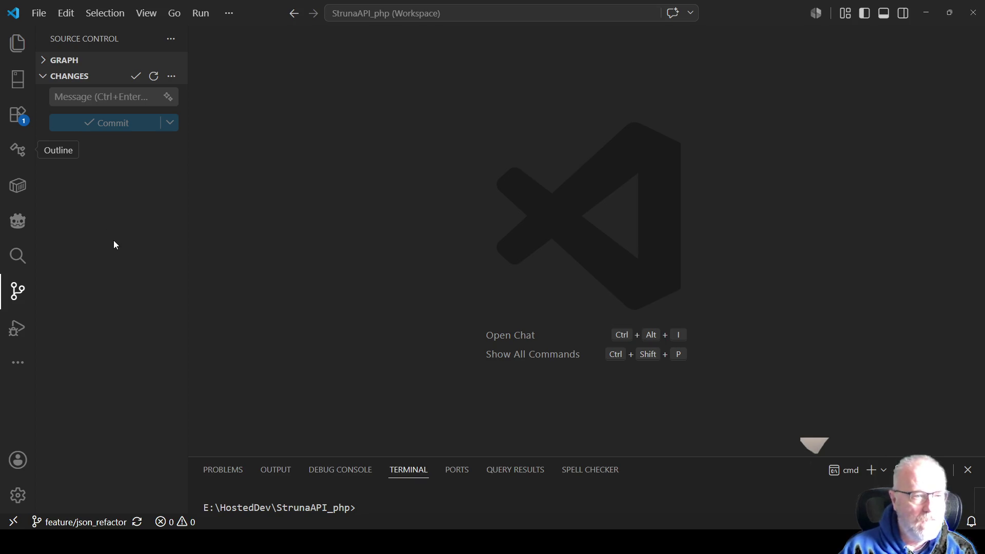
Step: Collapse Domain and PlayerData, open MasterData's honour.json, and run Format Document on it
click(18, 46)
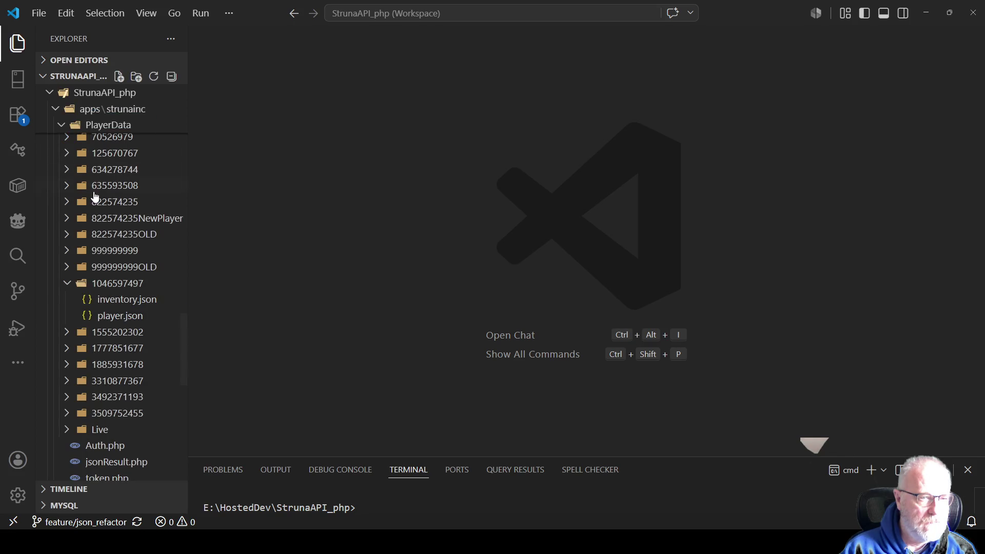
scroll(127, 258, up, 10)
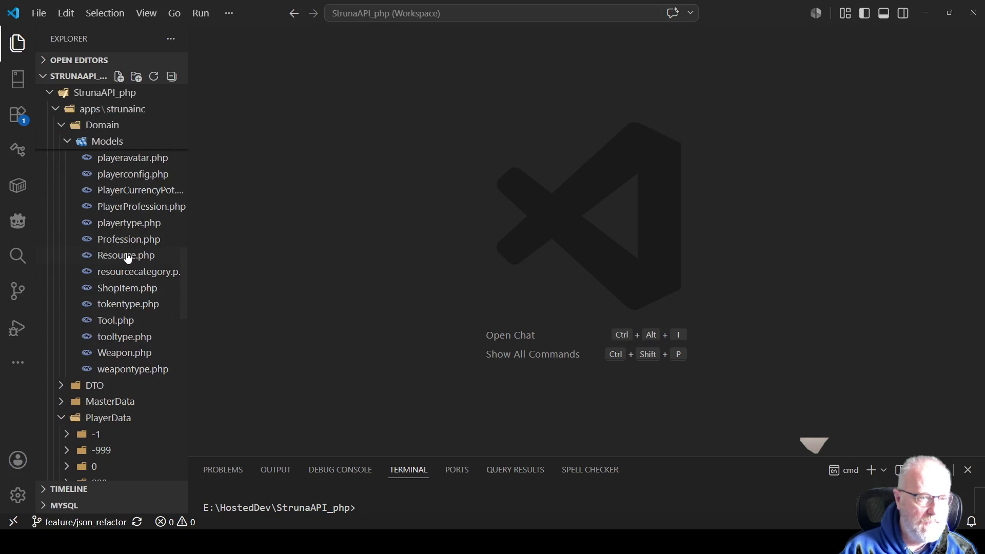
scroll(128, 257, up, 8)
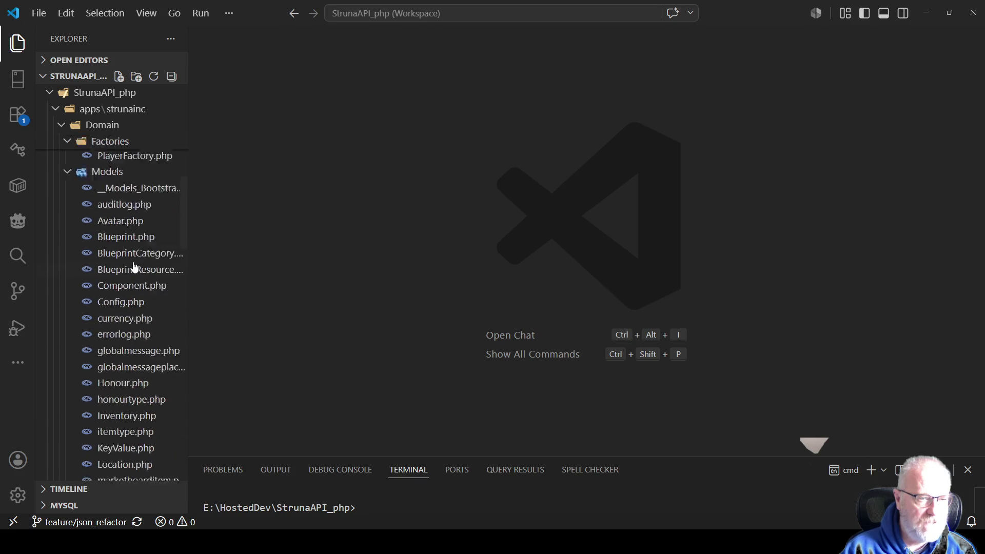
click(61, 136)
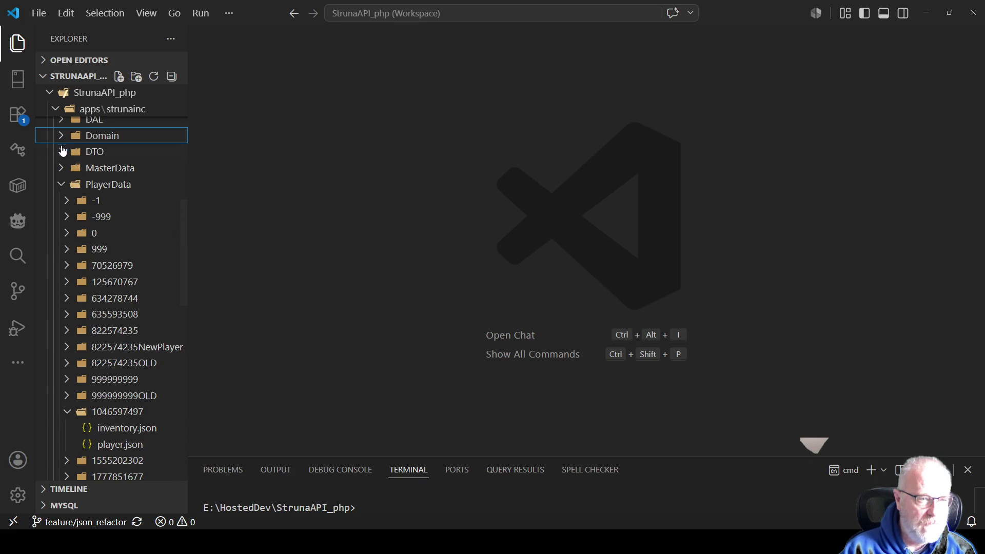
click(61, 185)
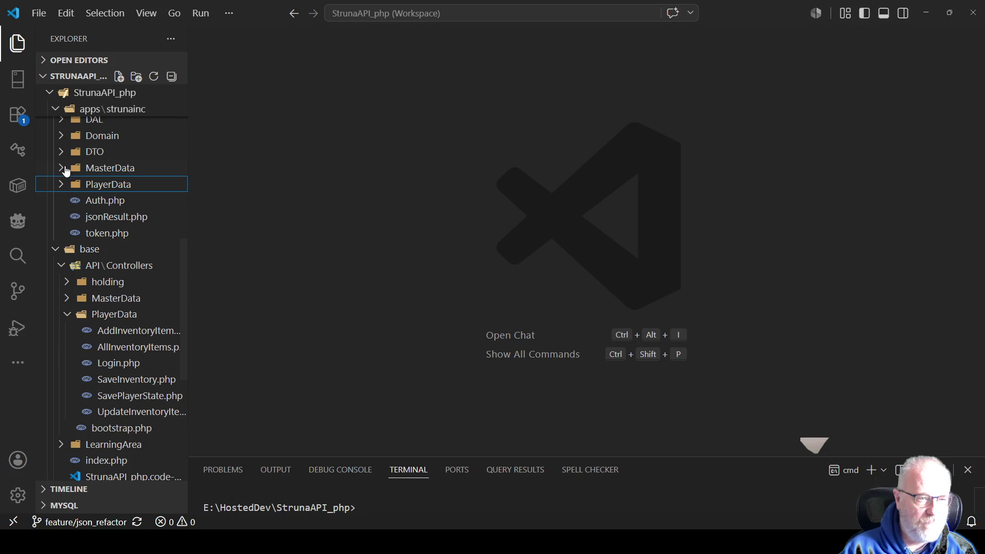
click(62, 168)
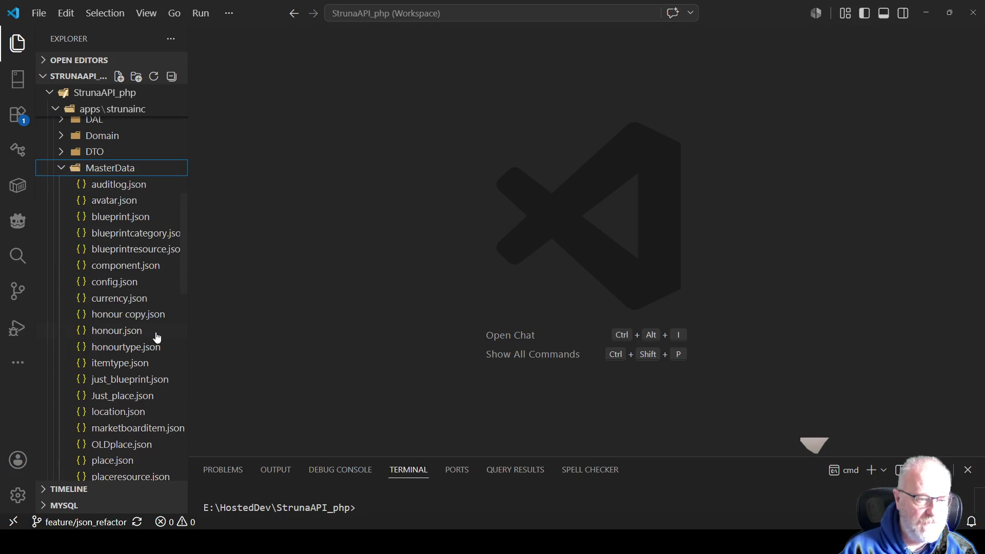
click(121, 333)
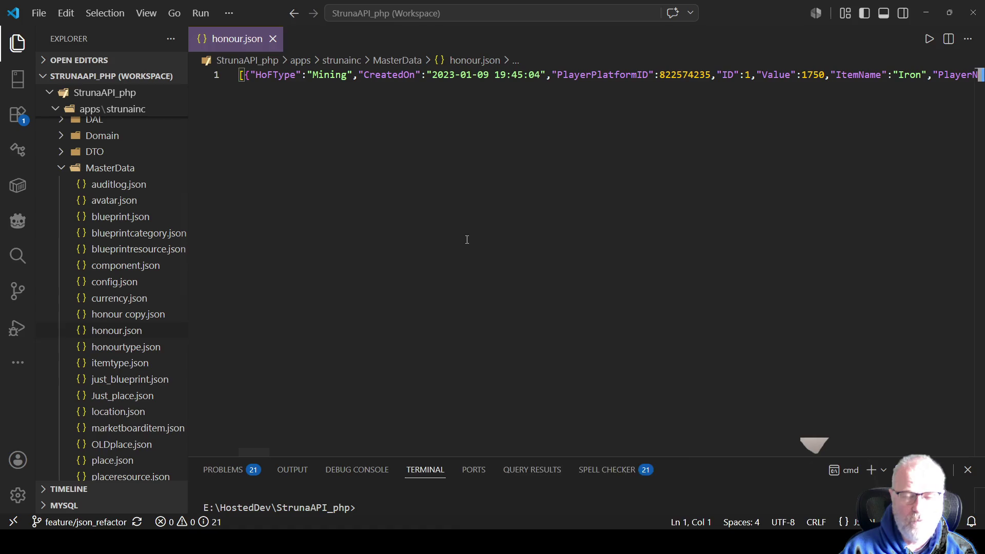
right_click(466, 238)
click(548, 380)
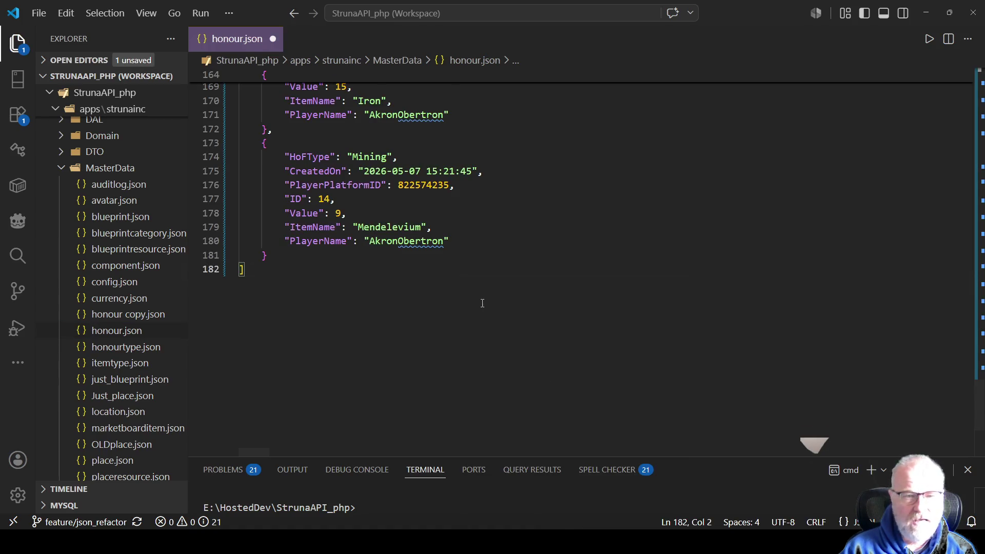
Step: Inspect the last honour records, selecting a player name and Mendelevium, then open blueprint.json
scroll(482, 303, up, 1)
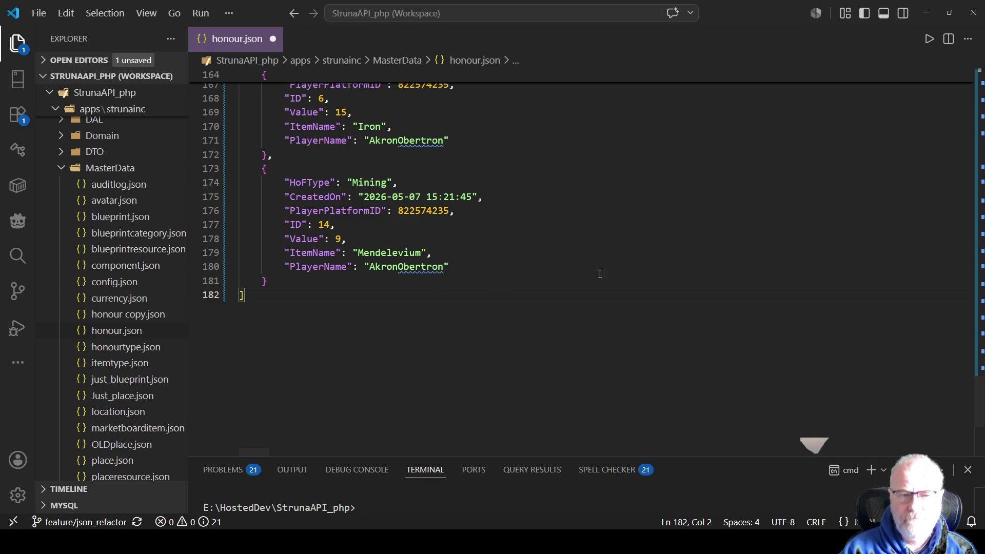
drag(478, 264, 366, 267)
double_click(388, 252)
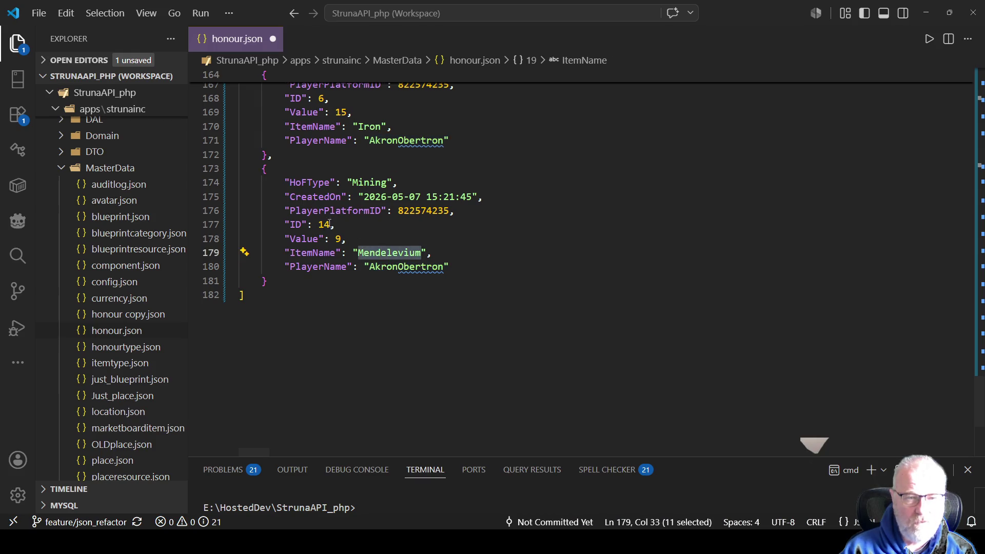
click(337, 238)
click(405, 280)
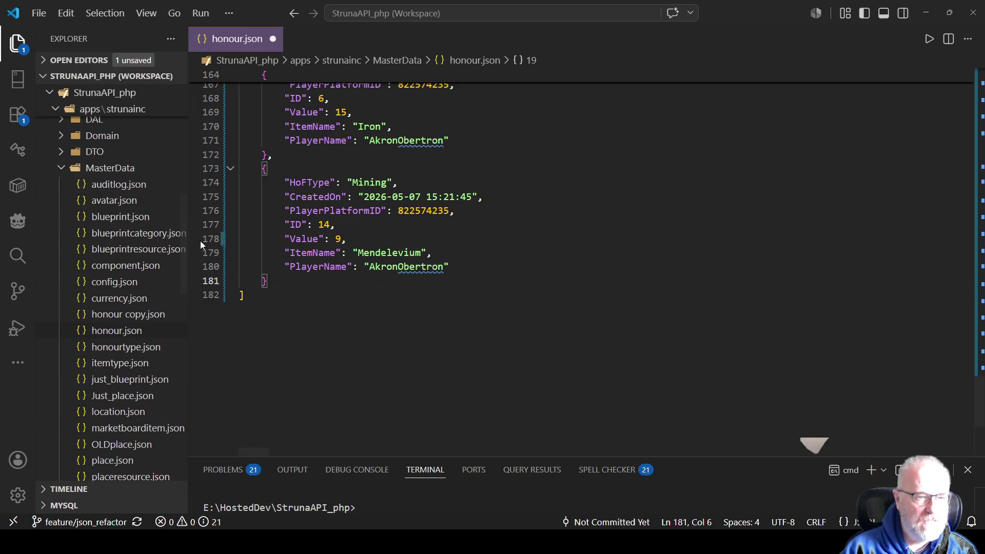
click(121, 217)
Step: Reformat blueprint.json and inspect the Welding Rod blueprint's fields, first resource and BlueprintID on line 6000
right_click(481, 237)
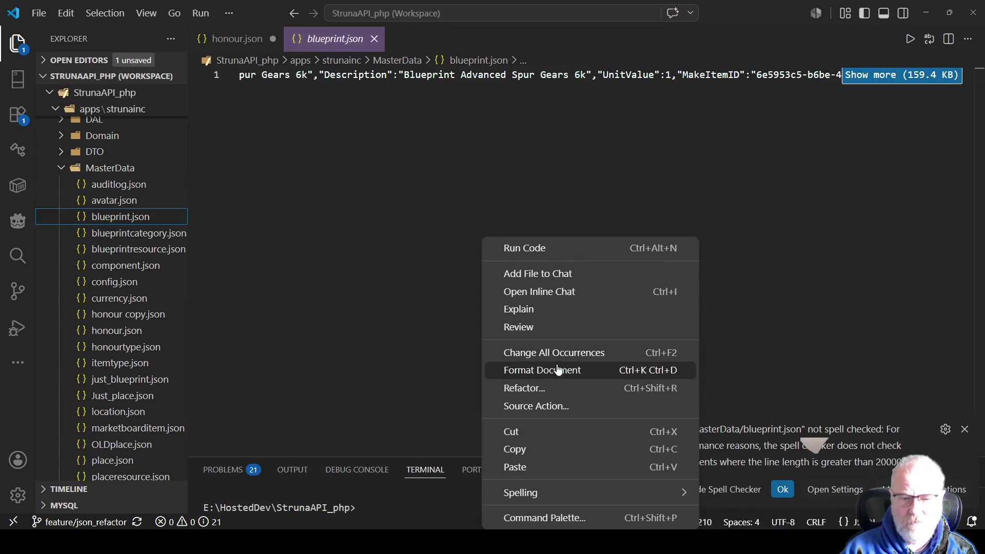
click(562, 369)
scroll(358, 282, up, 6)
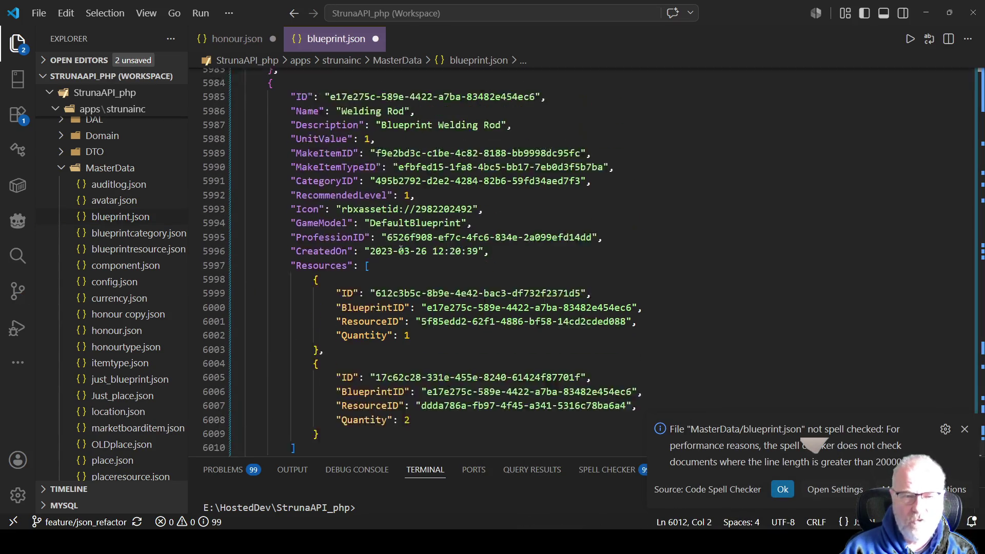
mouse_move(286, 123)
mouse_down()
mouse_move(406, 138)
mouse_move(415, 293)
mouse_up()
mouse_move(337, 319)
mouse_down()
mouse_move(641, 335)
mouse_move(411, 362)
mouse_up()
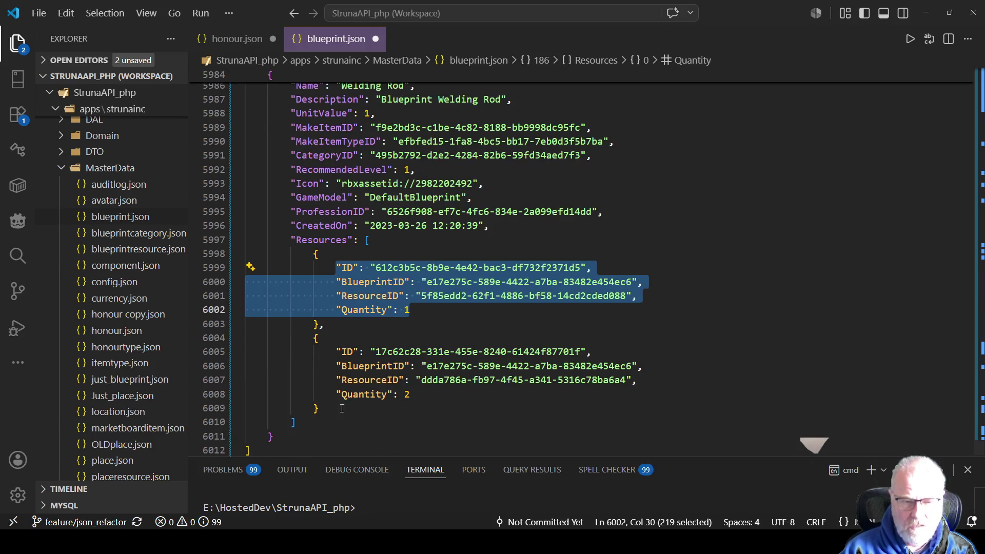
click(497, 282)
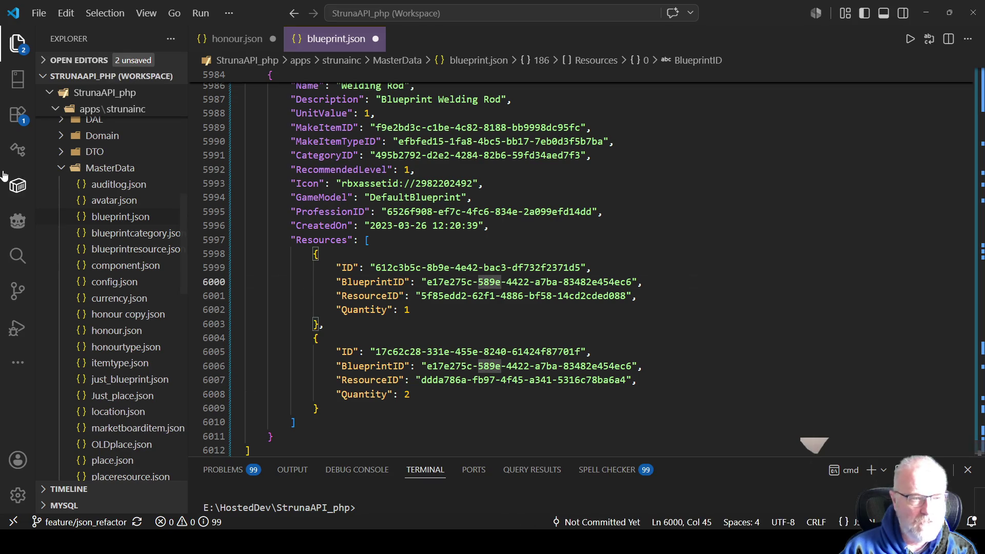
Step: Collapse MasterData, expand PlayerData to list the player folders, and return to the admin panel
click(61, 170)
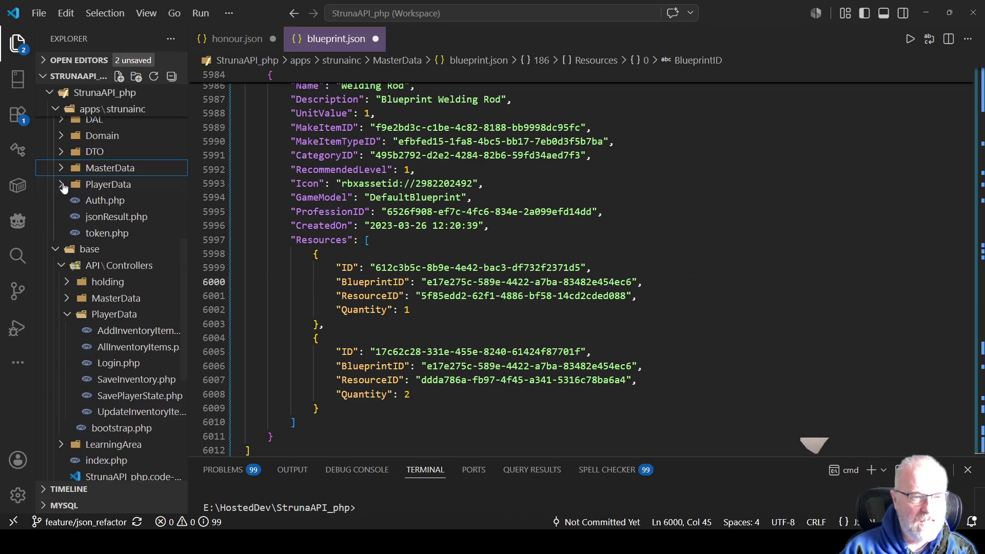
click(62, 185)
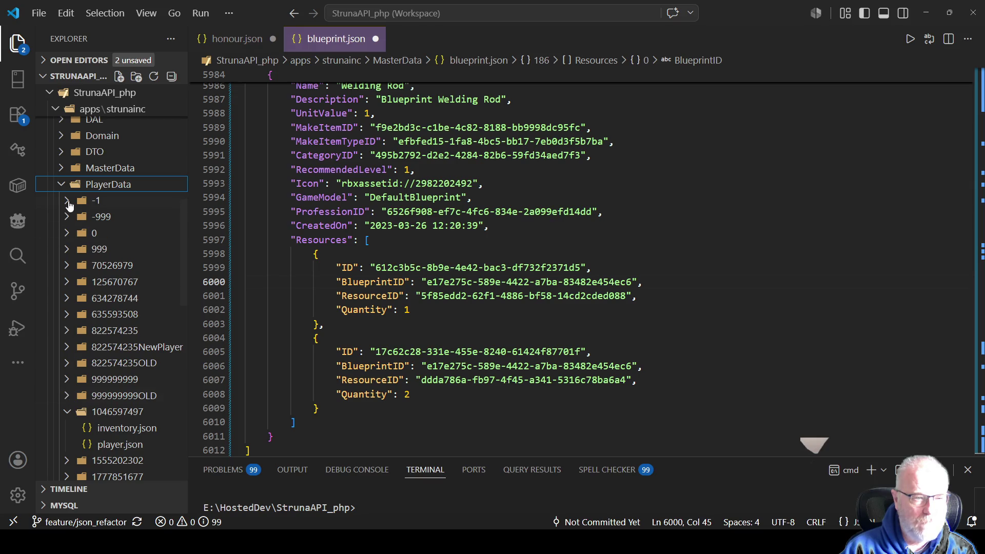
click(68, 413)
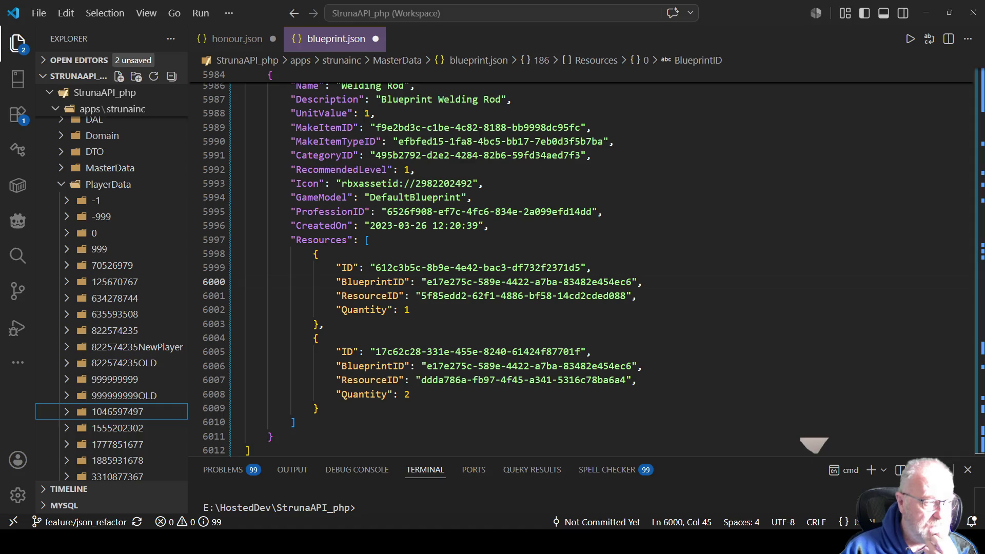
key(alt+Tab)
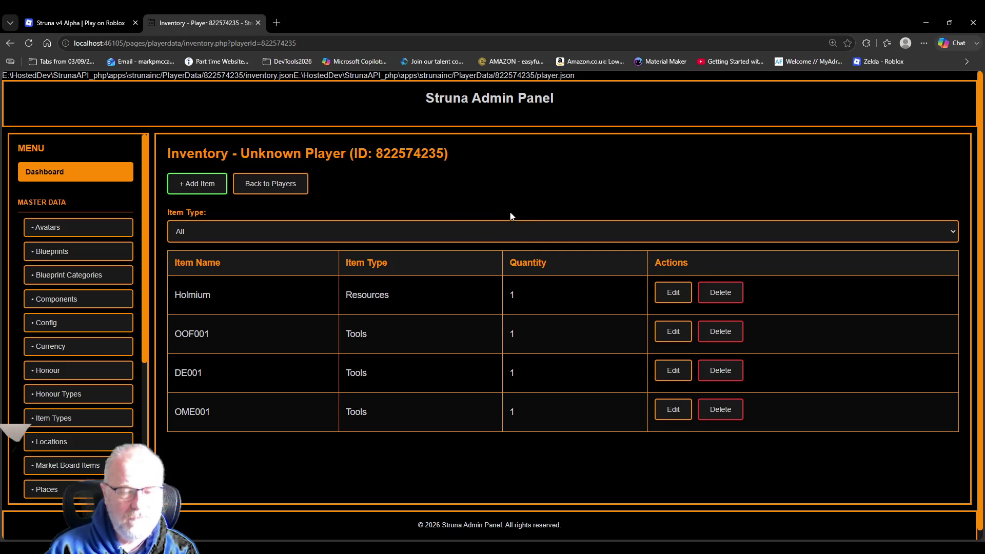
Step: Return to the dashboard and scroll through the Professions list
click(93, 176)
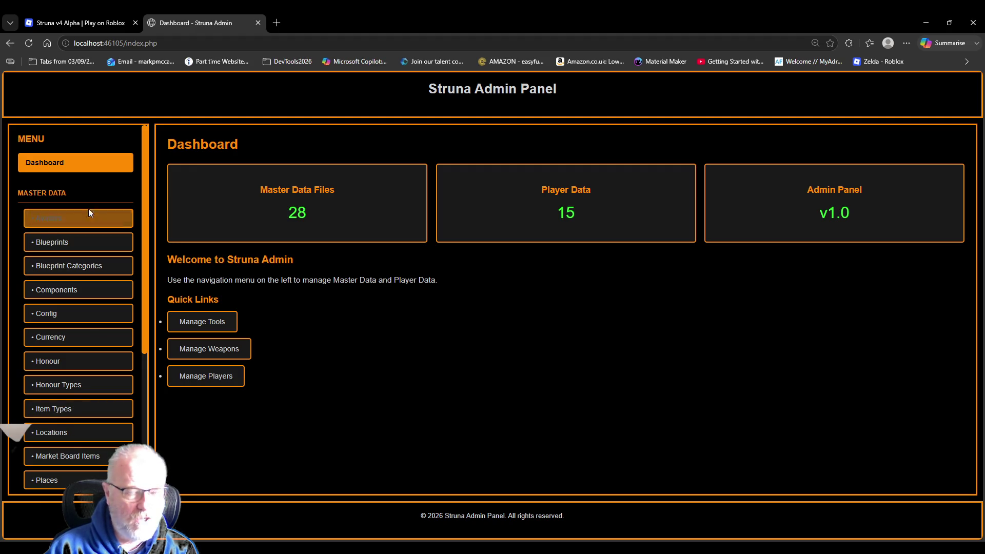
mouse_move(145, 183)
mouse_down()
mouse_move(177, 347)
mouse_move(154, 177)
mouse_move(146, 322)
mouse_up()
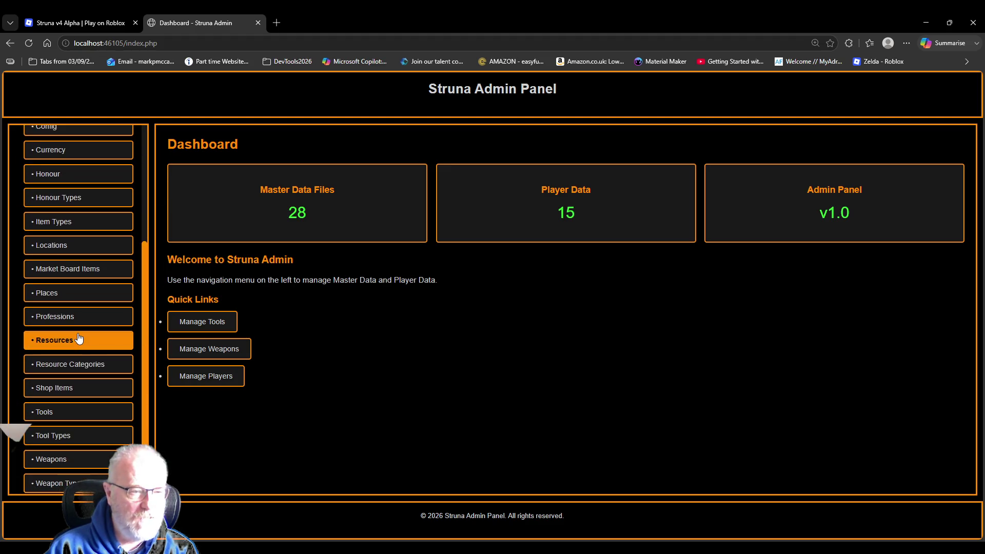
click(66, 317)
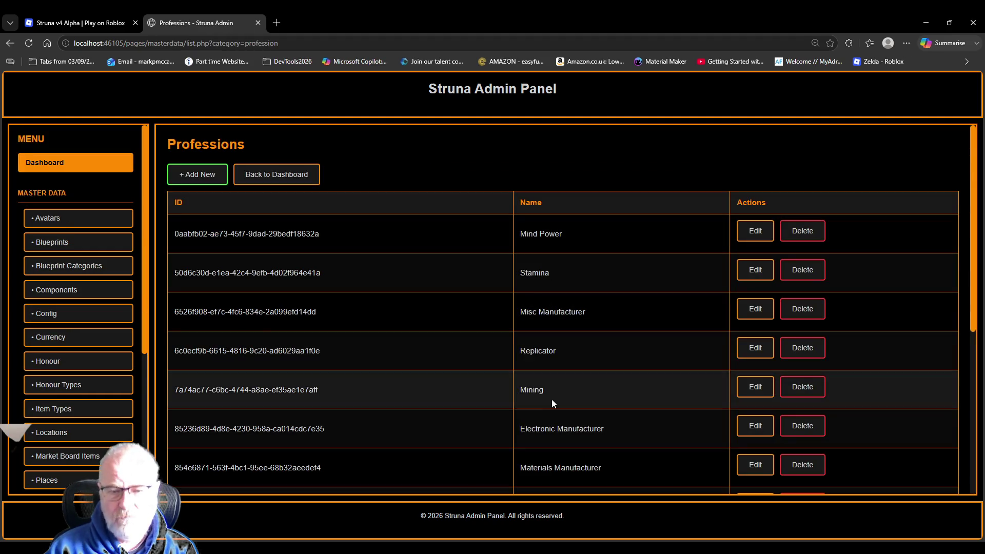
scroll(596, 336, down, 6)
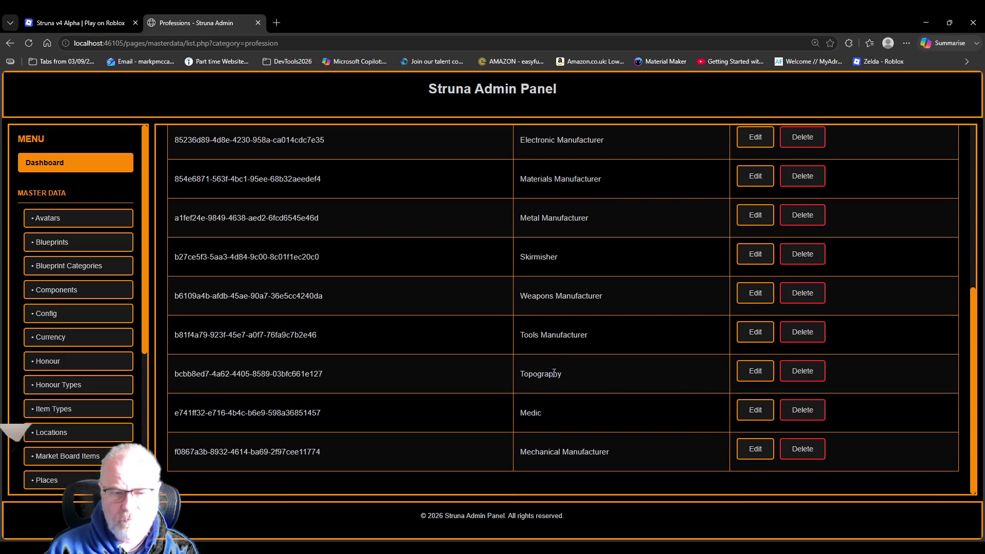
Step: Review the Honour list, scrolling through its entries
click(67, 362)
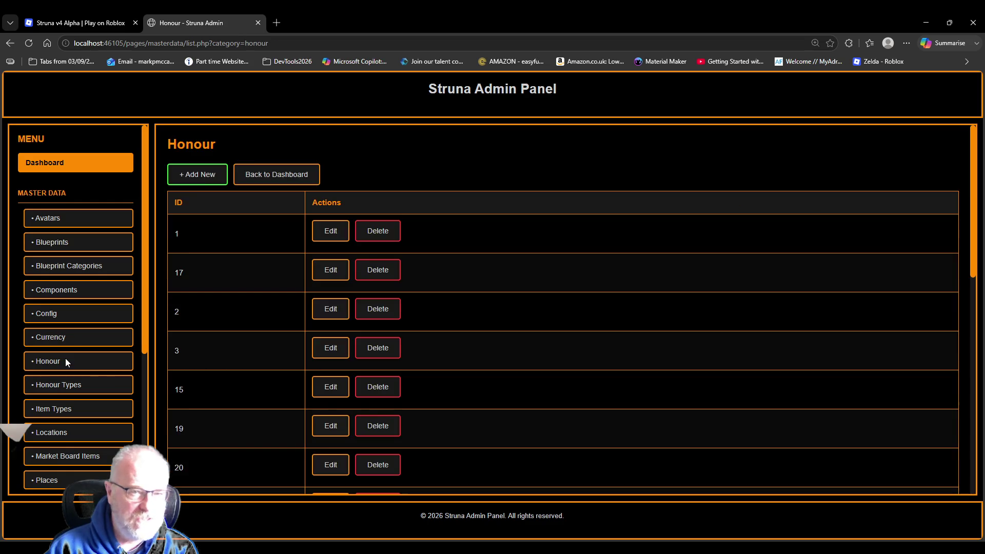
scroll(271, 290, down, 8)
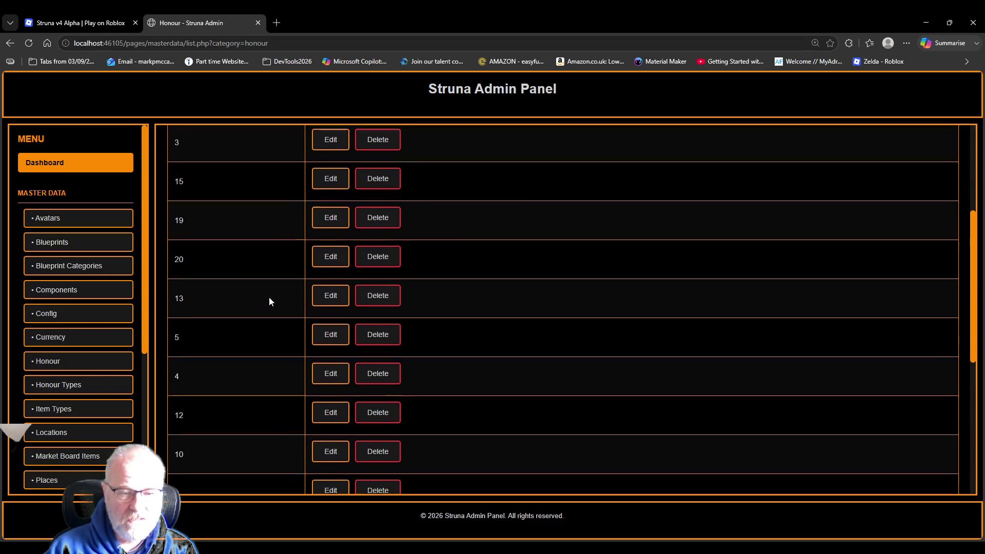
scroll(274, 323, down, 2)
scroll(281, 418, up, 10)
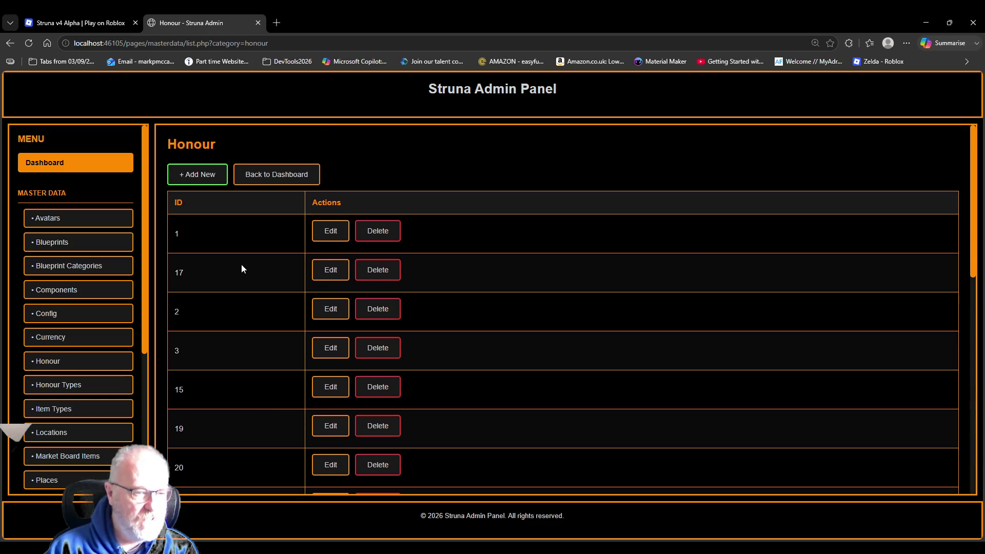
Step: Scroll through the Components list entries, then bring up the Places list
click(61, 288)
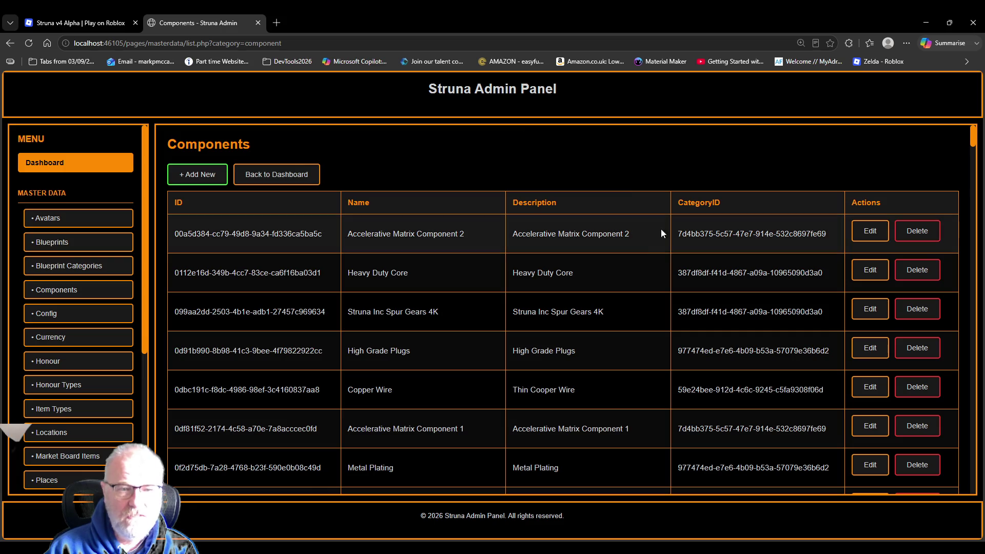
scroll(631, 274, down, 3)
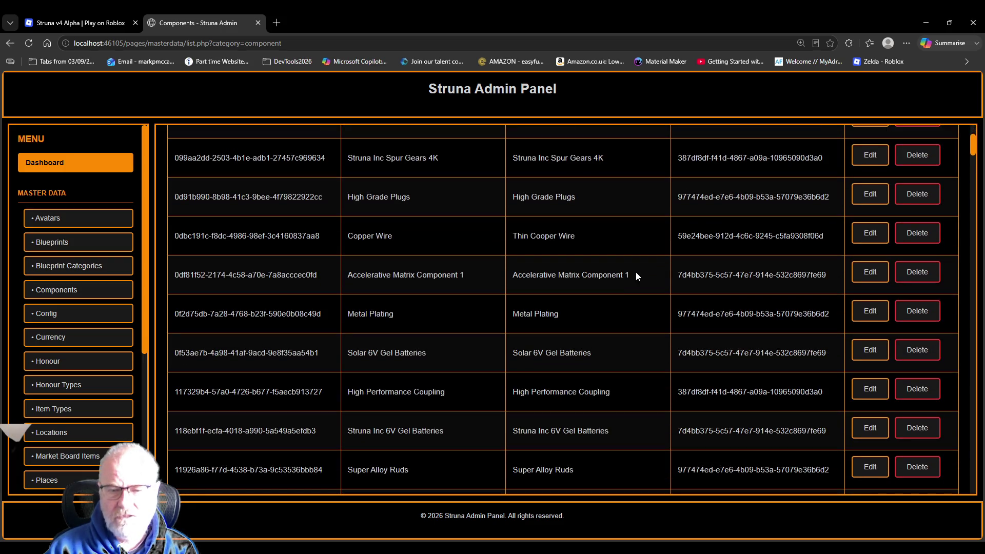
scroll(636, 276, down, 20)
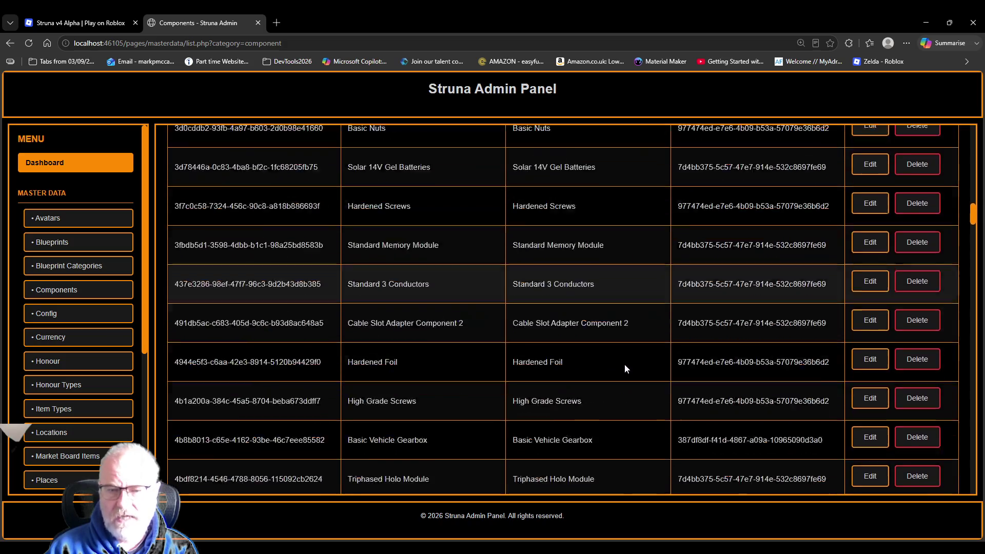
scroll(624, 364, down, 10)
drag(971, 250, 970, 484)
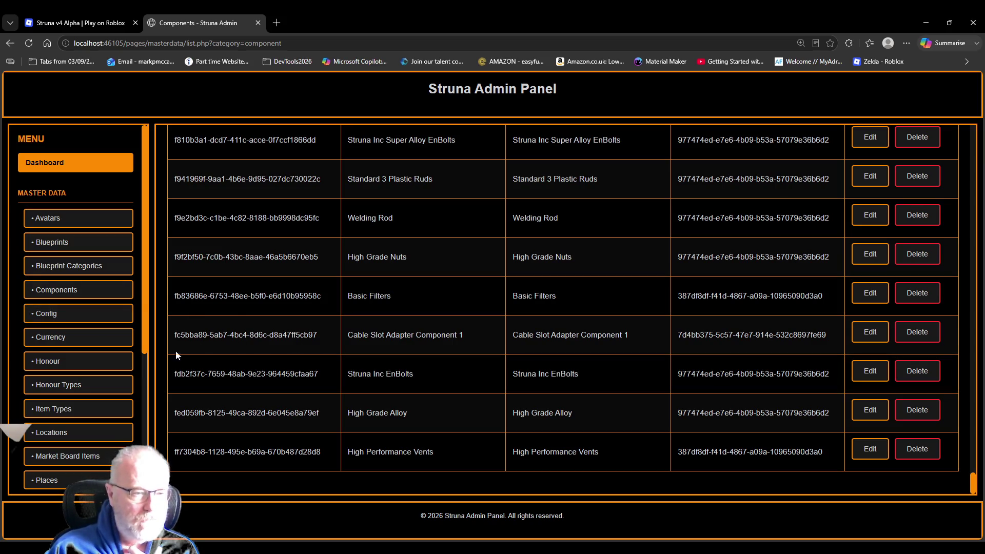
scroll(85, 308, down, 2)
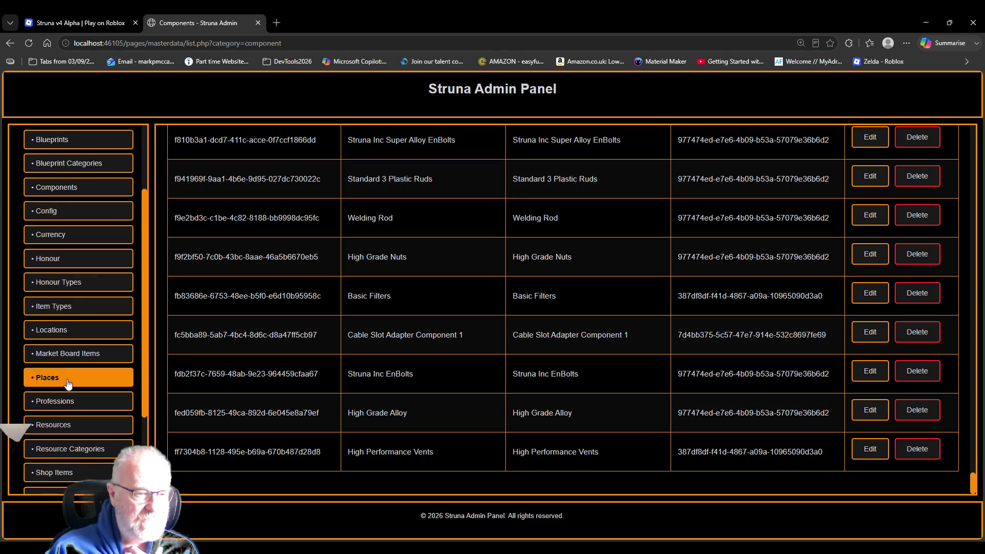
click(67, 382)
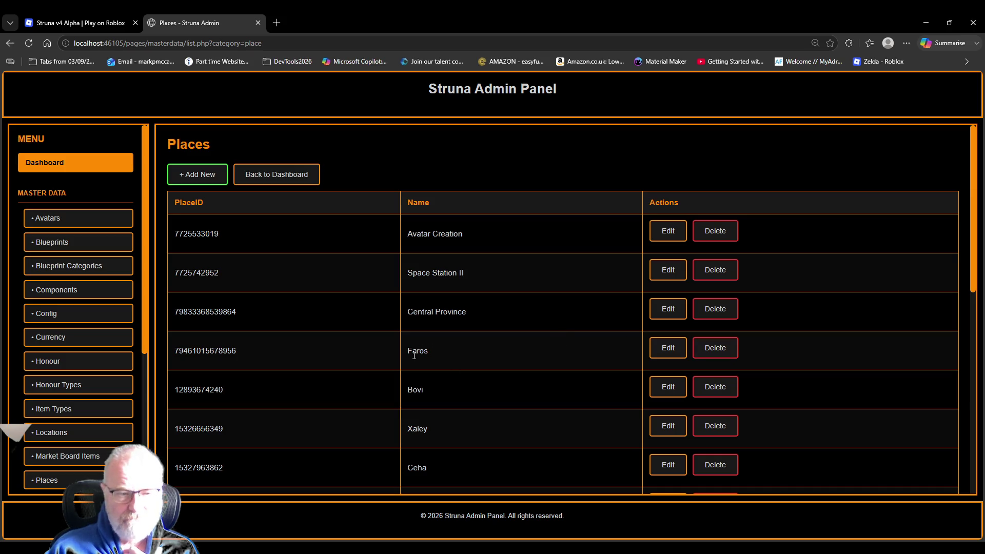
click(207, 349)
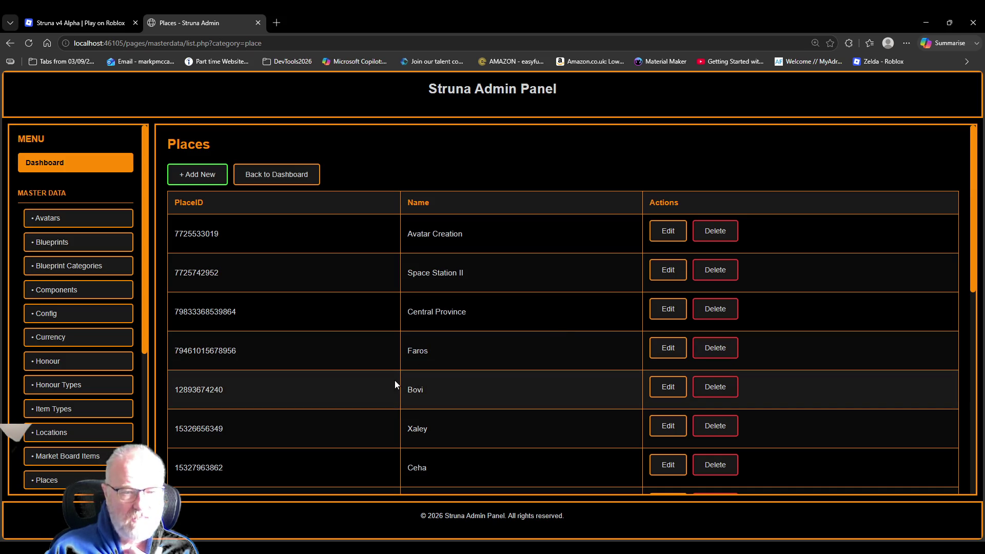
drag(236, 352, 170, 351)
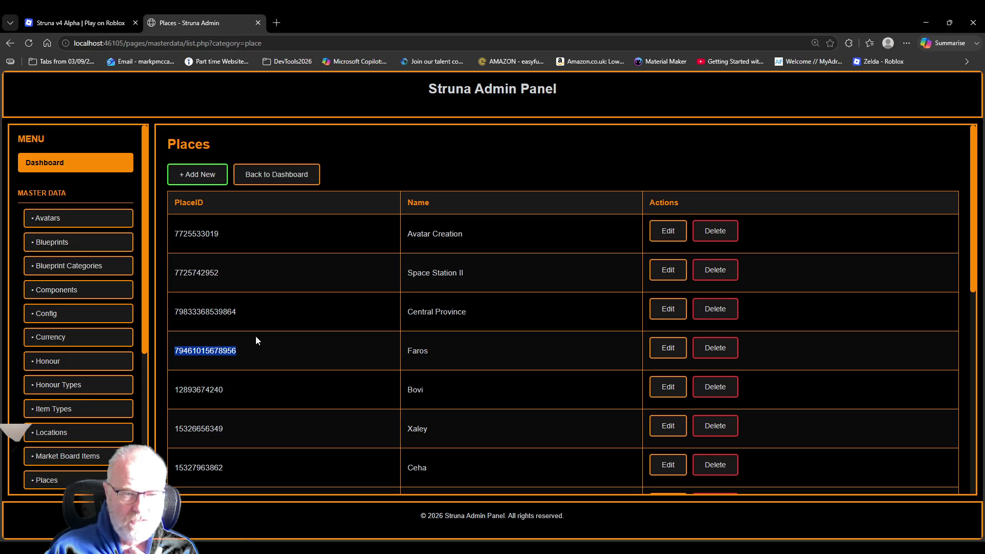
double_click(216, 274)
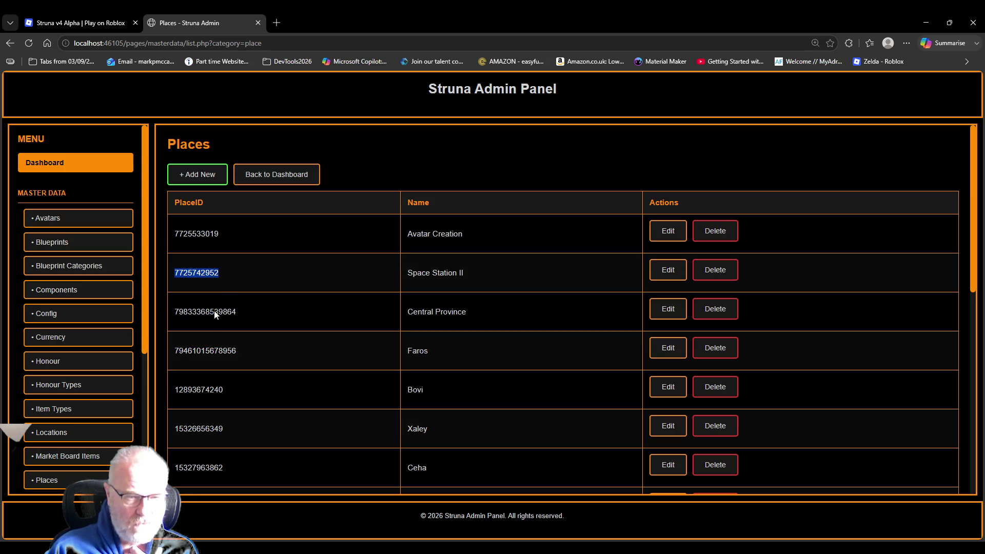
double_click(211, 235)
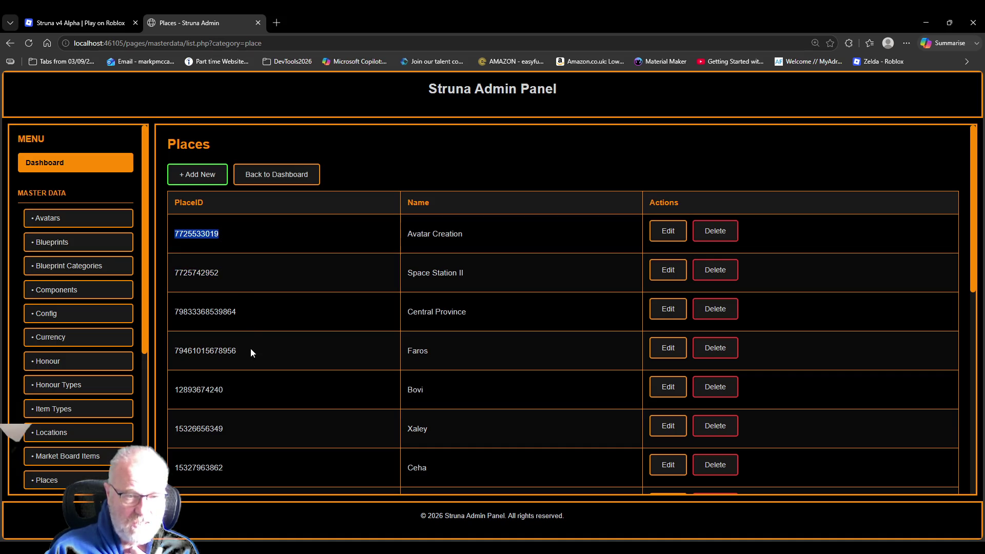
drag(236, 350, 172, 352)
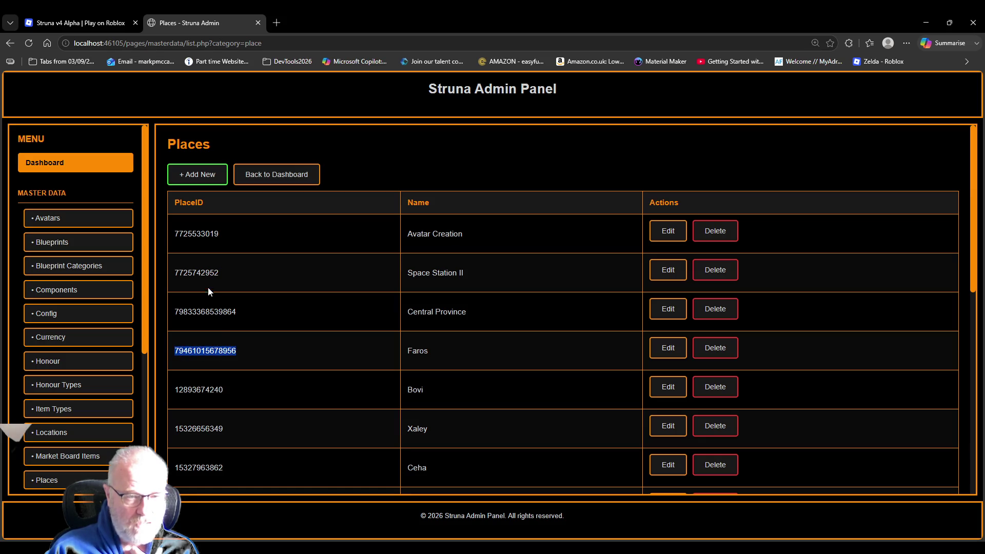
click(324, 239)
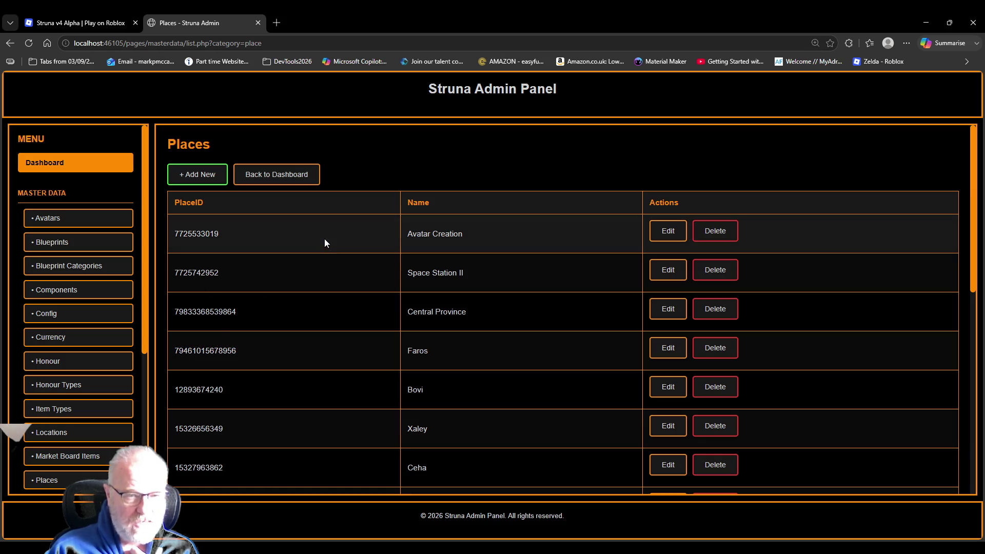
double_click(204, 272)
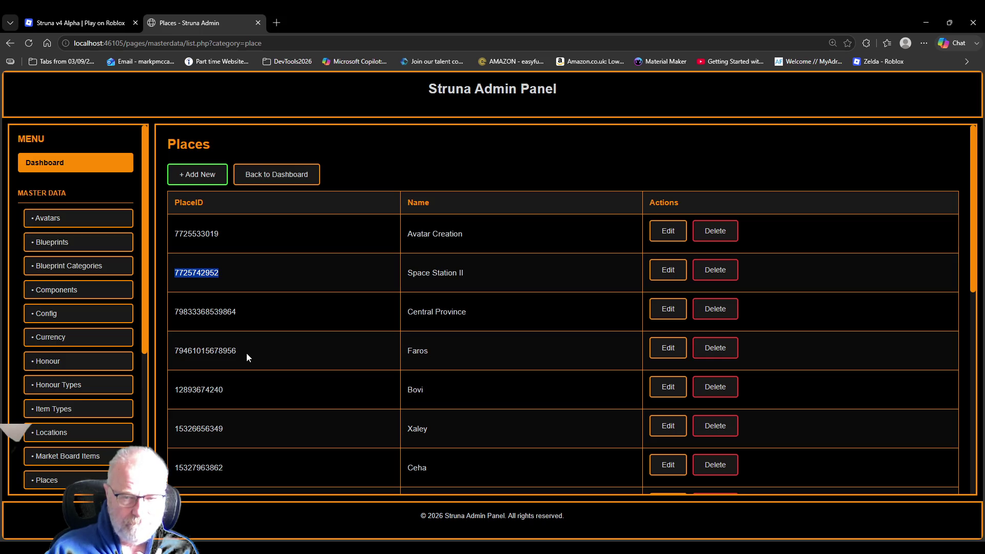
Step: Go to the Player Data list and view player 0's inventory
scroll(297, 333, down, 2)
scroll(266, 328, up, 1)
scroll(269, 332, down, 6)
scroll(271, 348, up, 5)
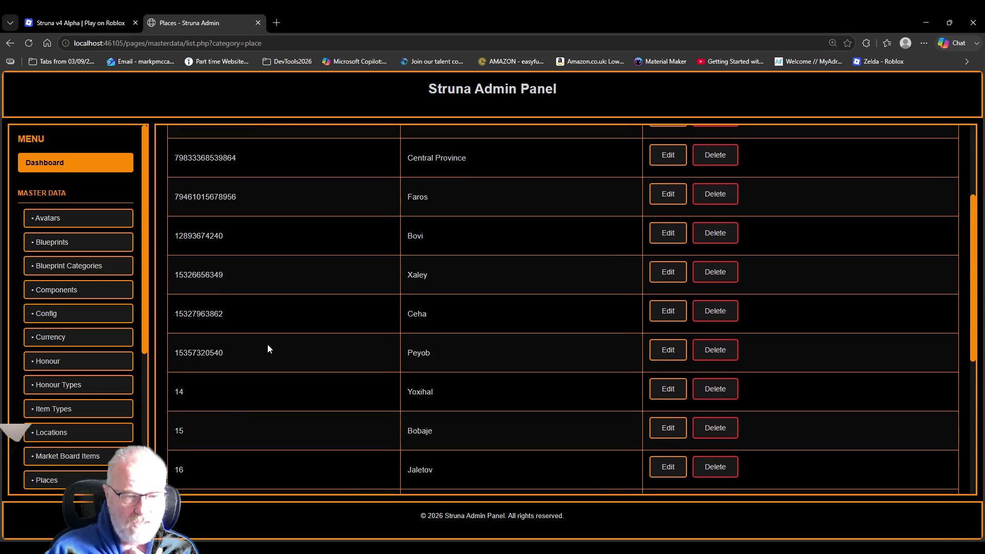
scroll(266, 349, up, 3)
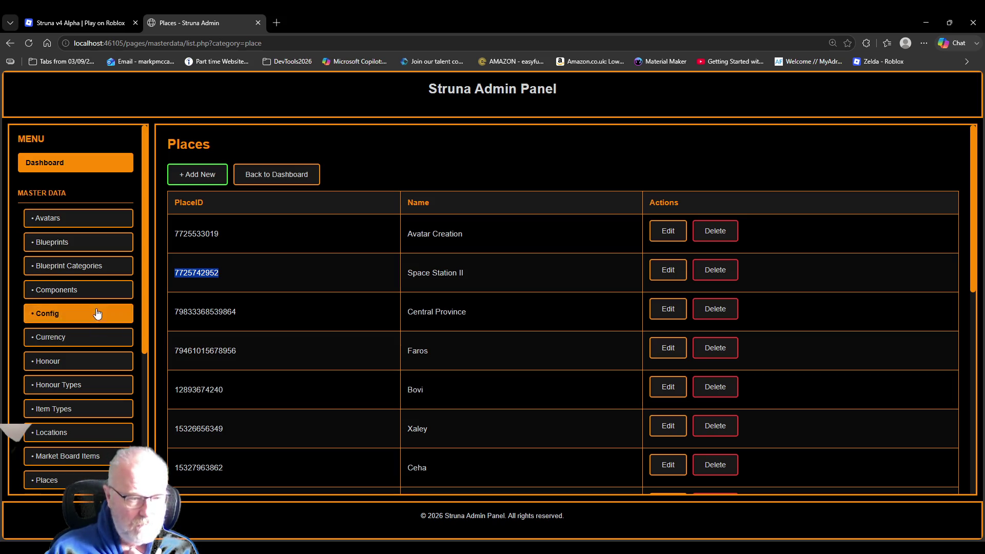
scroll(96, 311, down, 4)
click(91, 470)
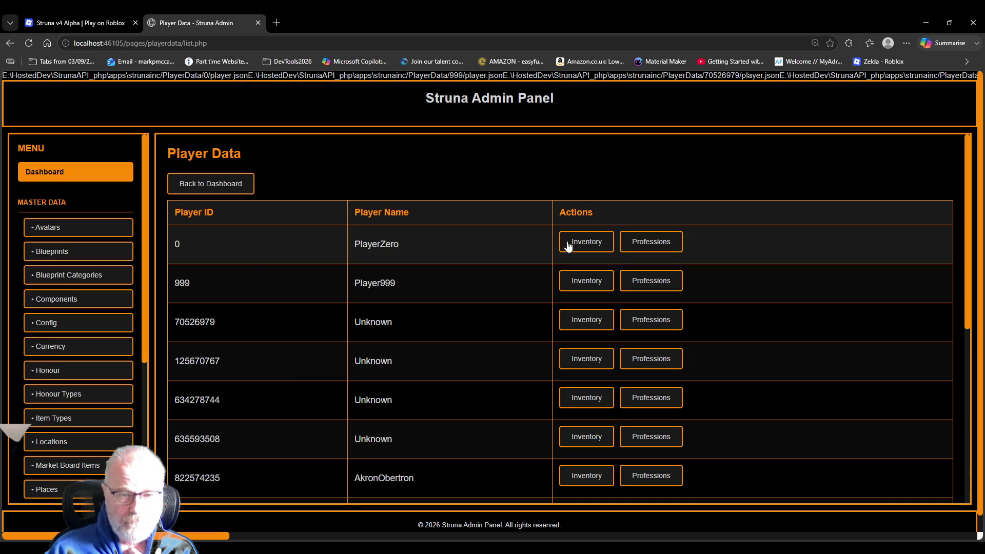
click(585, 244)
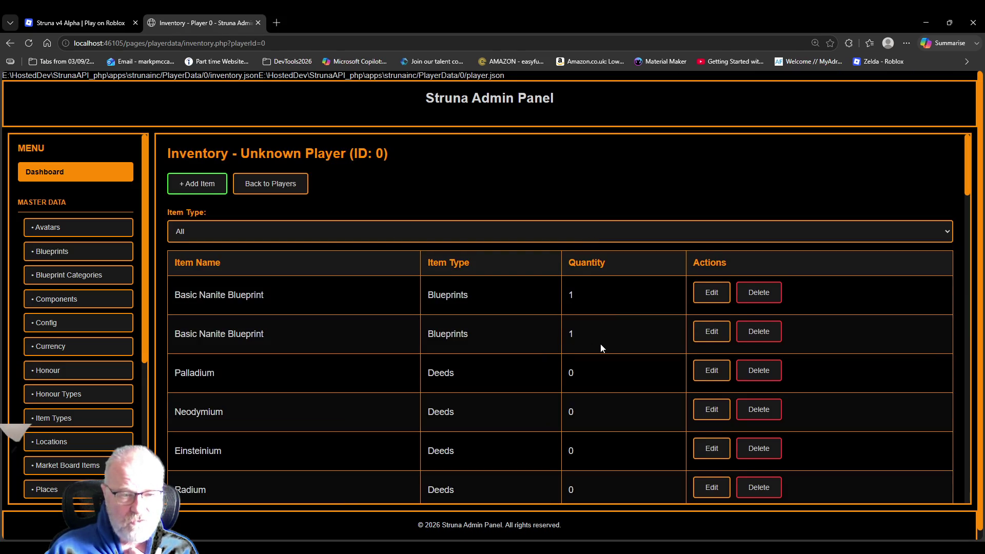
scroll(601, 347, down, 10)
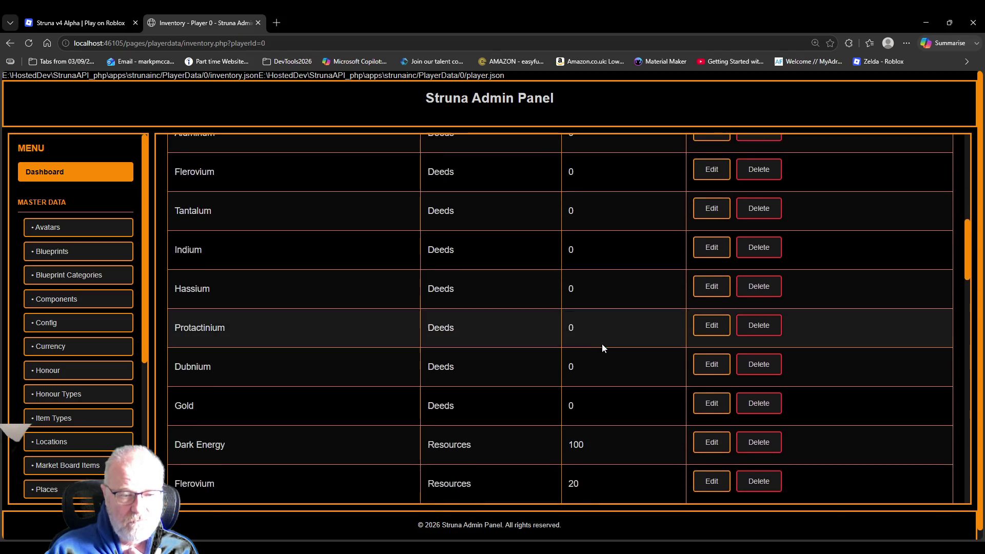
scroll(601, 348, down, 15)
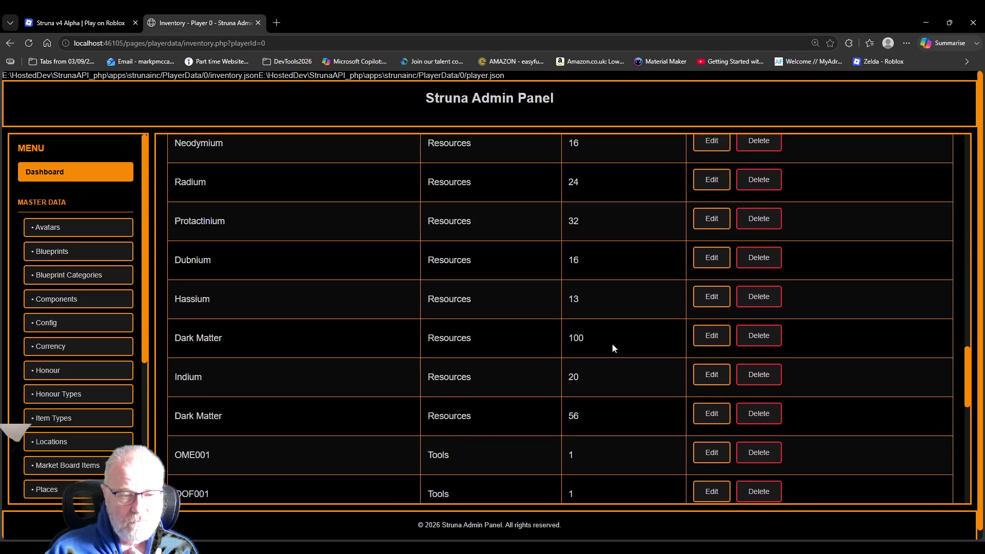
scroll(612, 344, down, 6)
scroll(613, 344, up, 4)
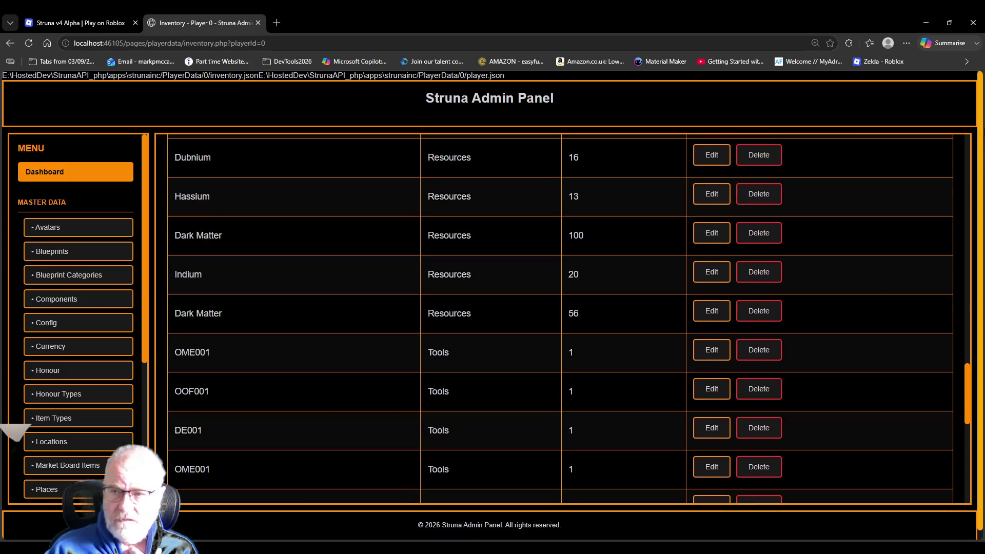
drag(974, 389, 970, 159)
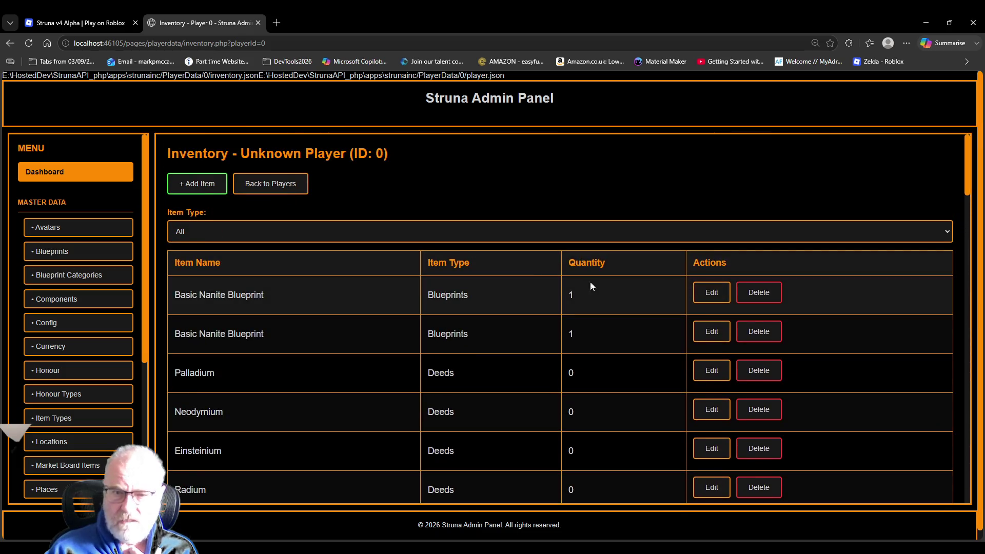
scroll(84, 331, down, 4)
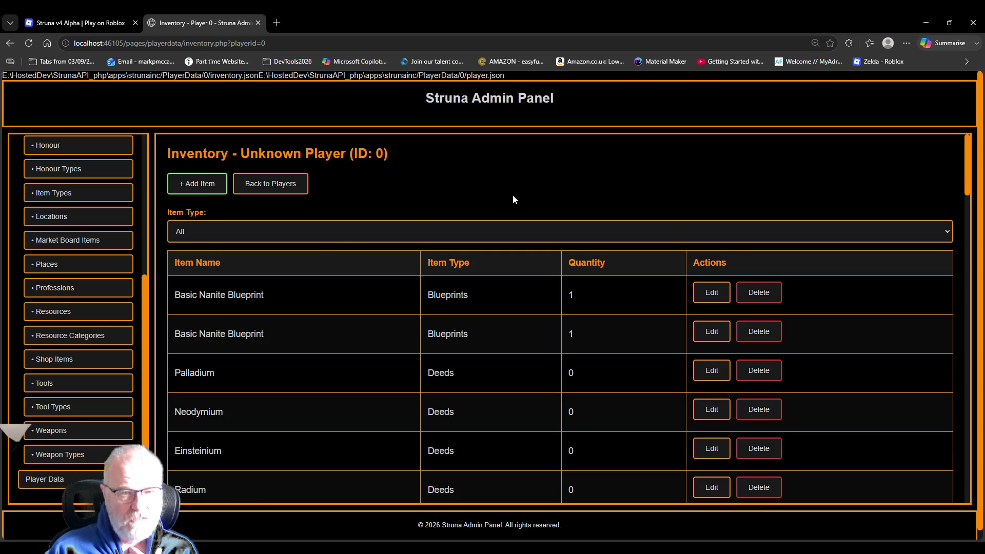
click(259, 182)
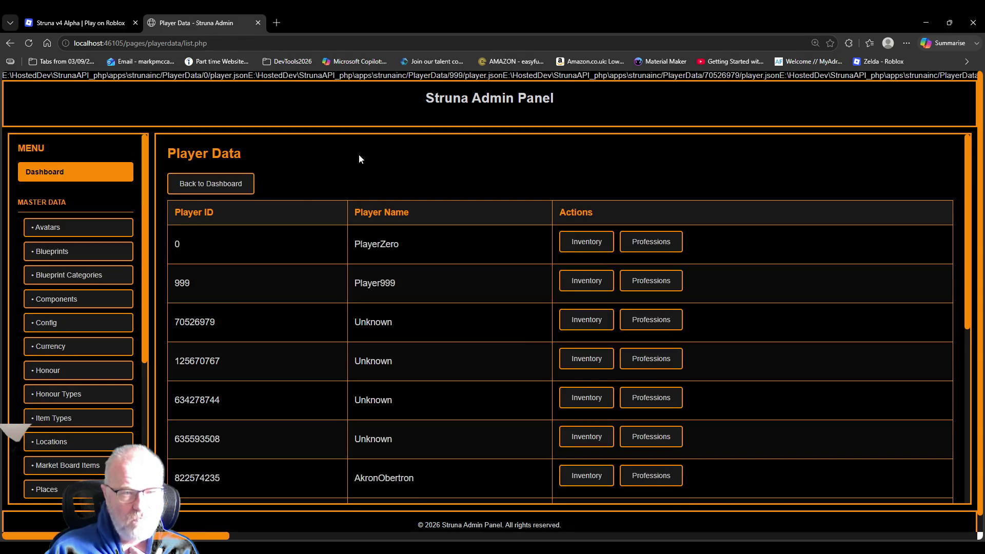
Step: Browse the player list, select player 999999999's ID and name, and view its inventory
scroll(447, 163, down, 4)
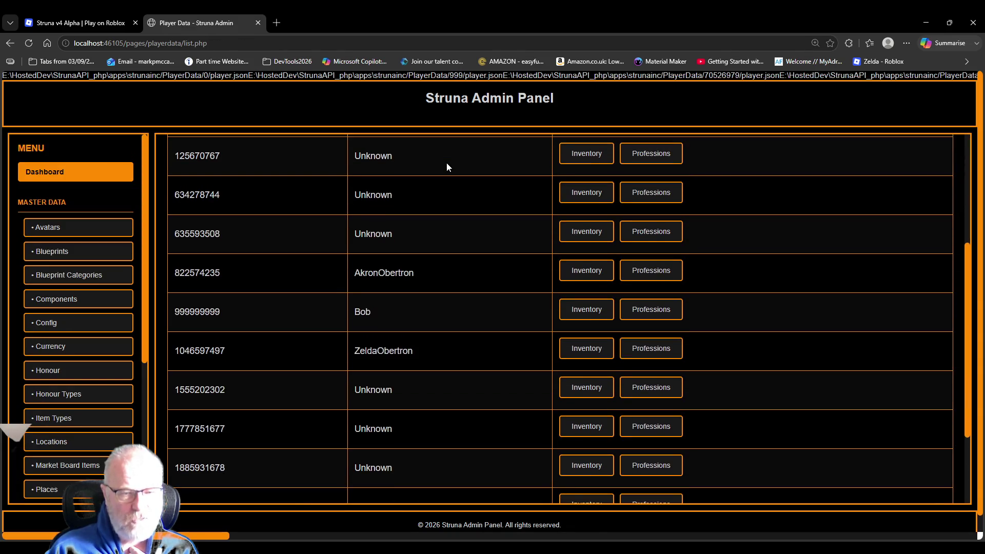
scroll(447, 162, down, 3)
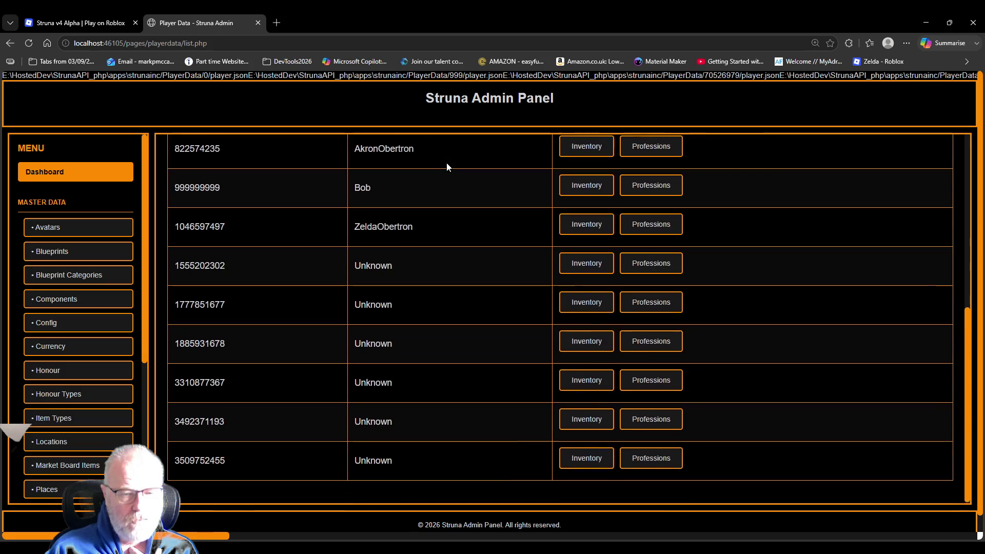
scroll(446, 162, down, 1)
scroll(440, 177, up, 4)
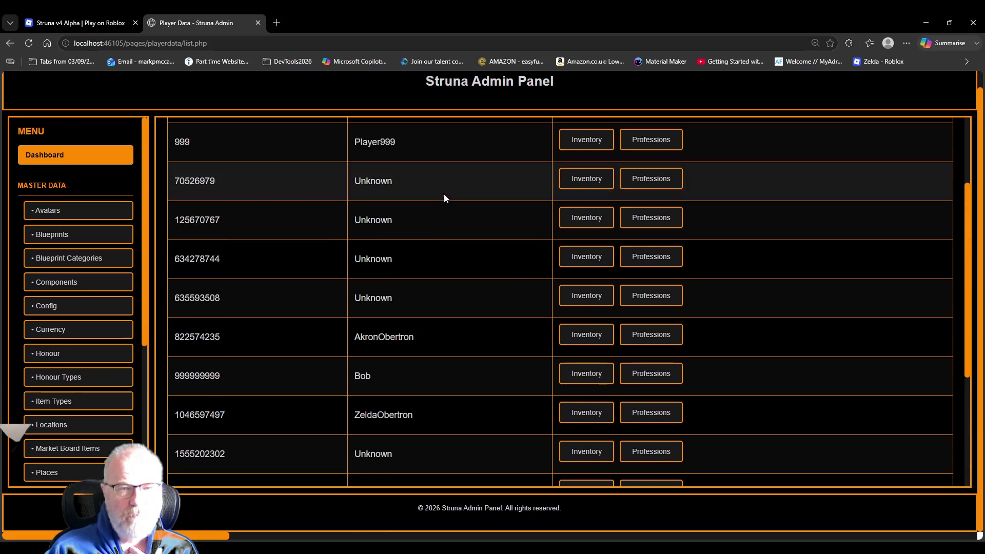
double_click(389, 337)
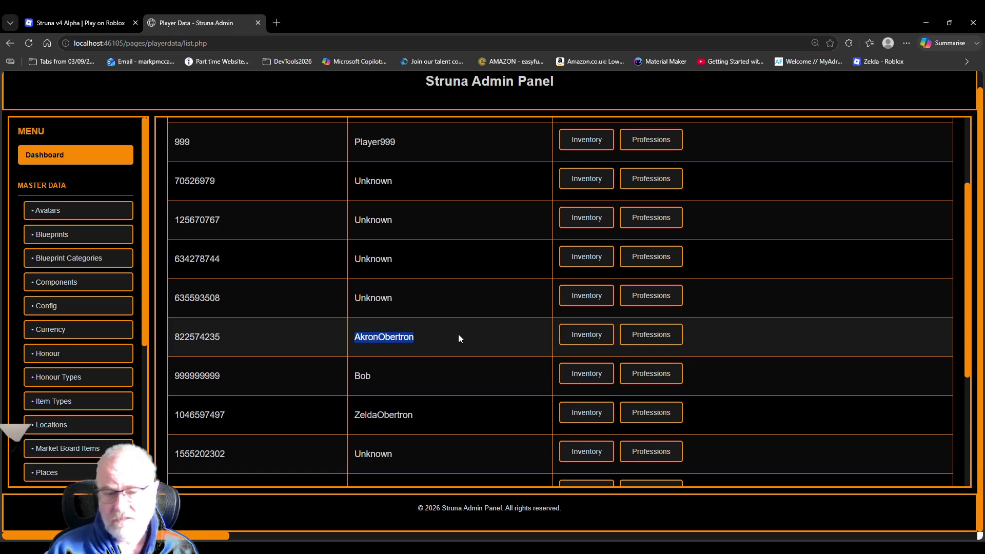
scroll(457, 352, up, 3)
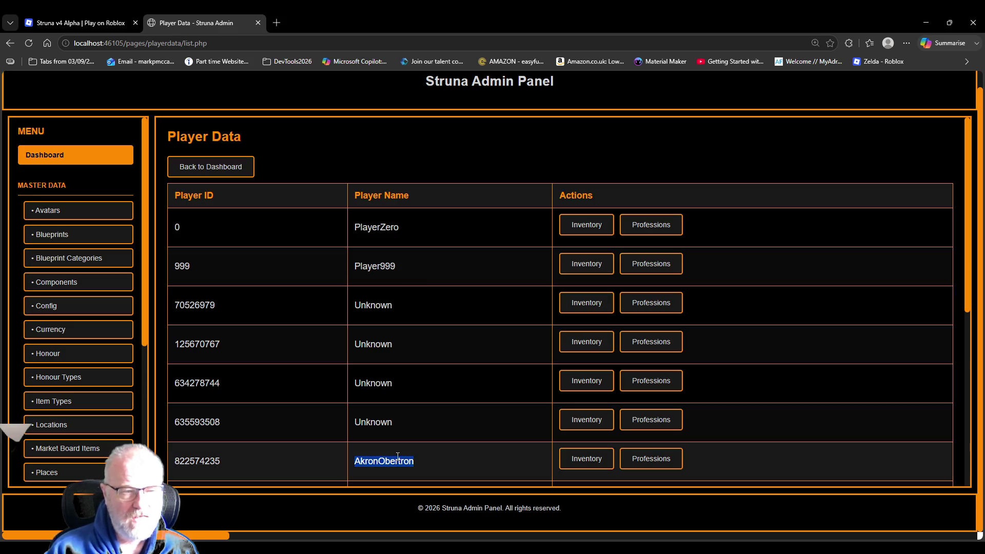
scroll(86, 349, down, 3)
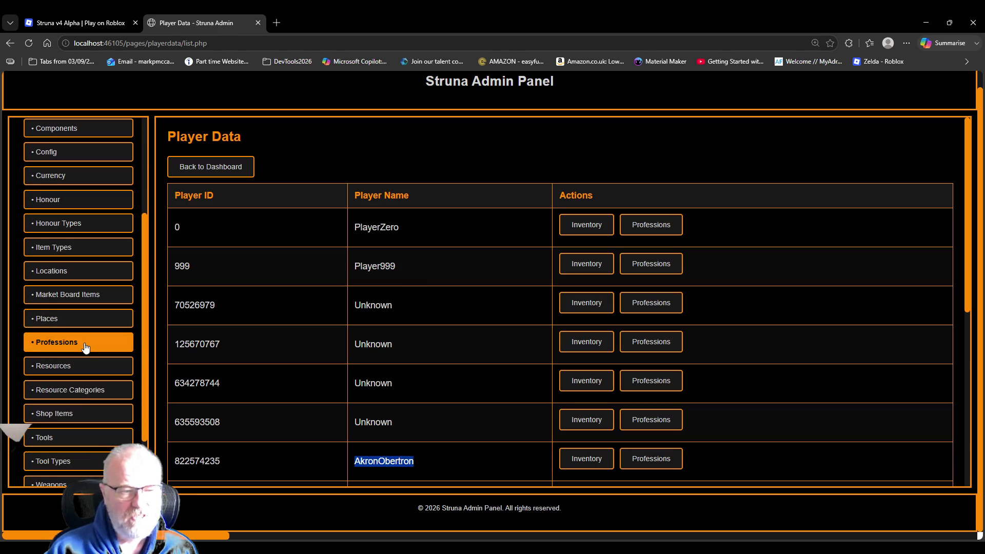
scroll(85, 348, down, 2)
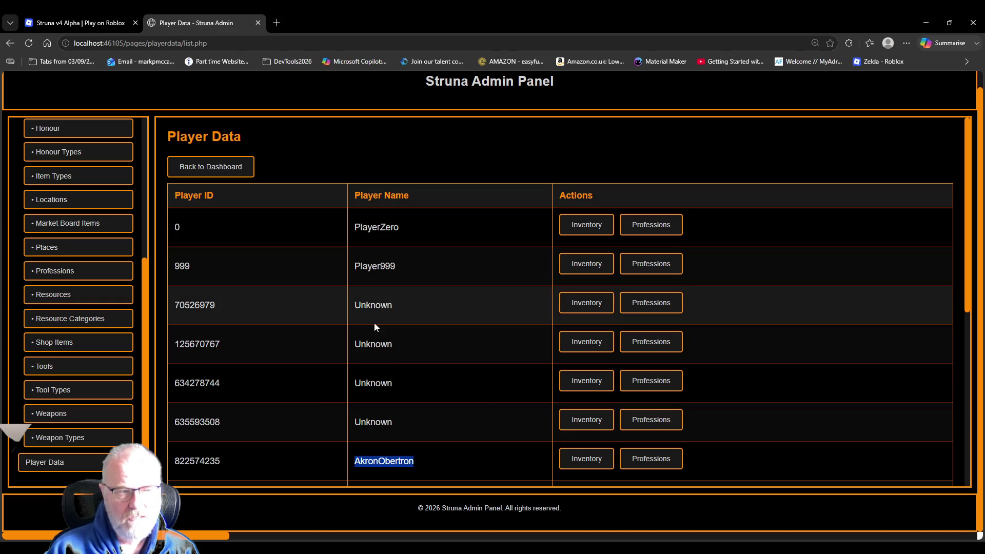
scroll(290, 377, down, 2)
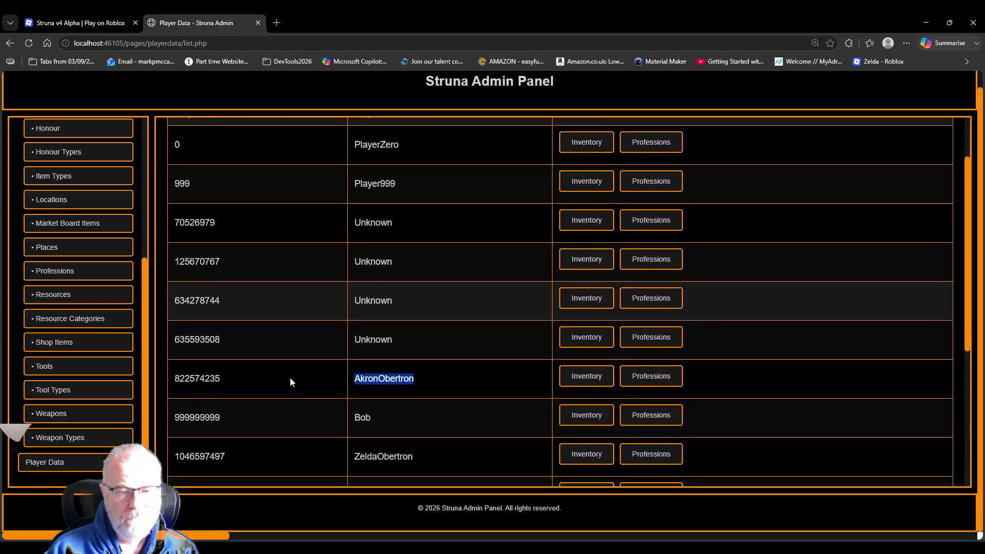
double_click(201, 398)
double_click(364, 398)
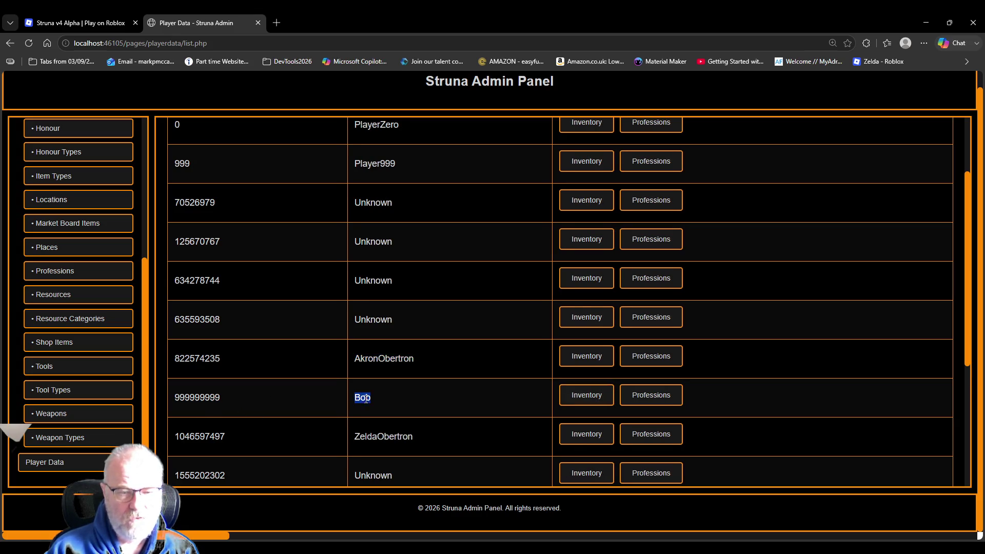
click(584, 396)
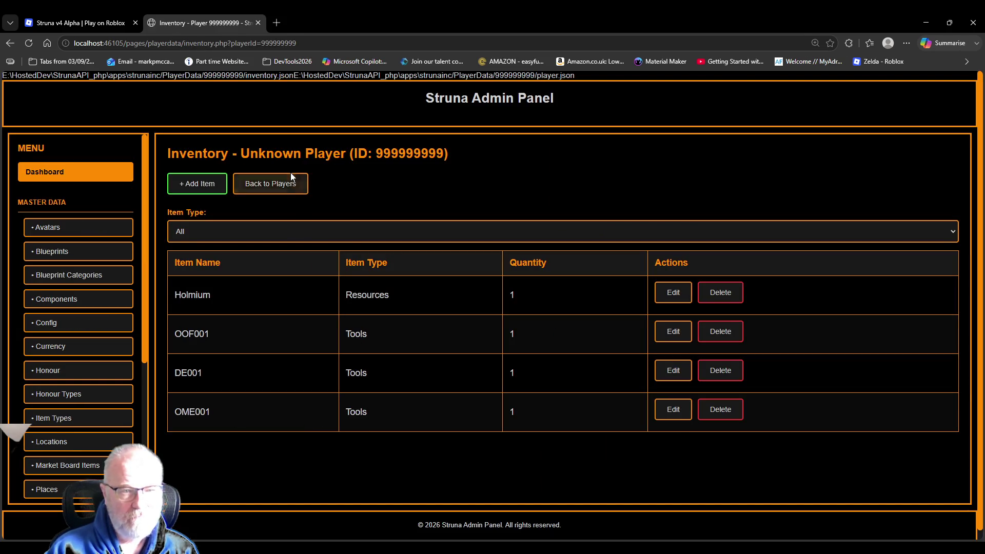
Step: Go back to the players list and review player 999999999's professions page
click(278, 185)
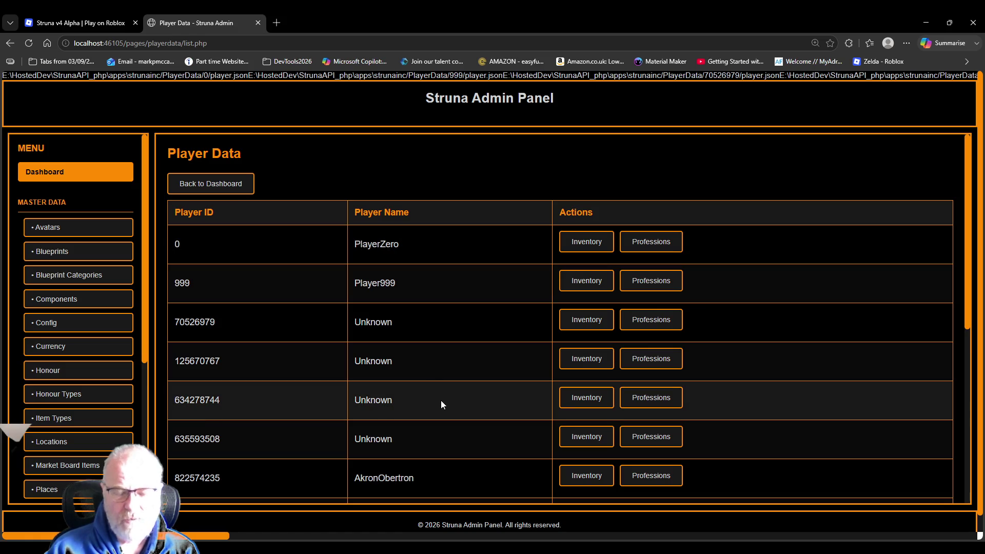
scroll(441, 400, down, 3)
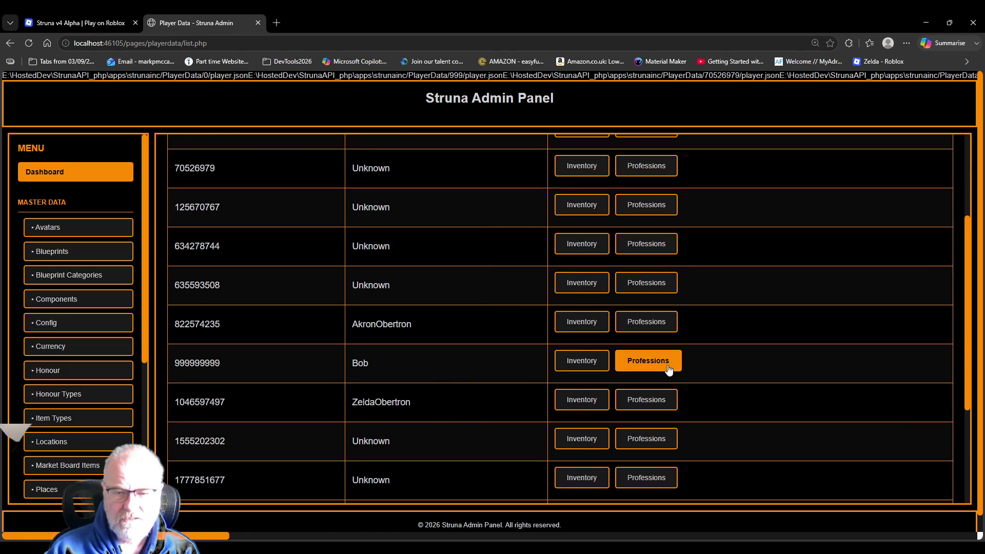
click(667, 365)
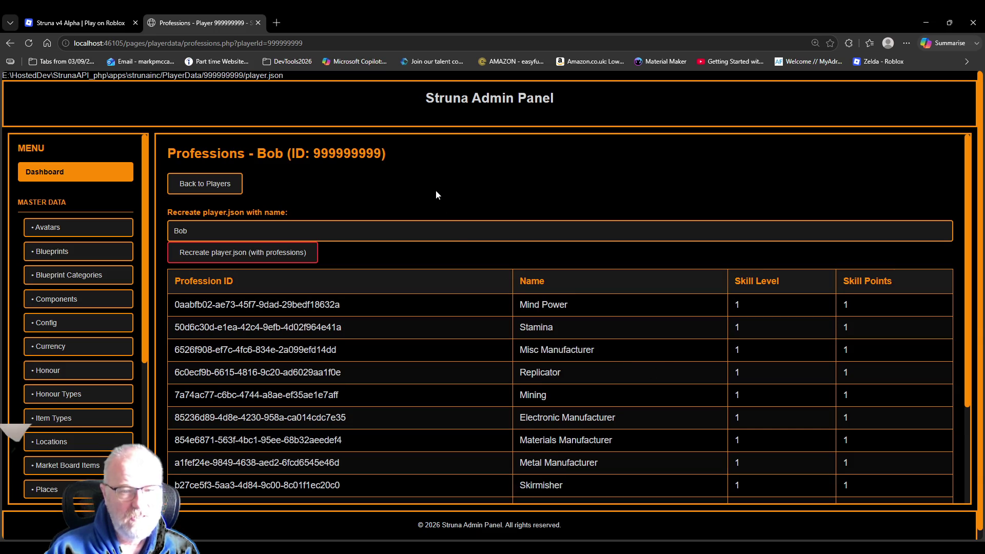
scroll(436, 352, down, 1)
scroll(405, 394, down, 3)
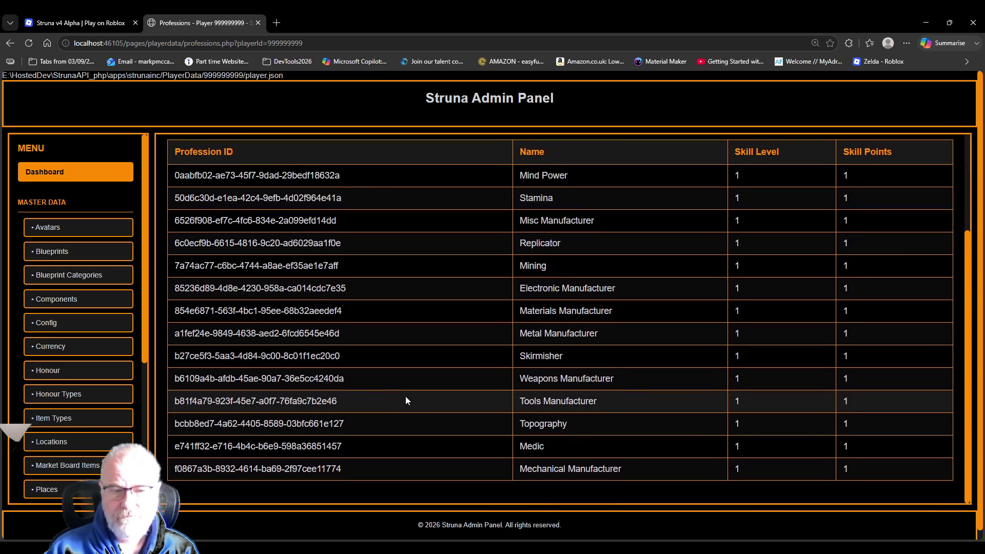
scroll(405, 396, up, 5)
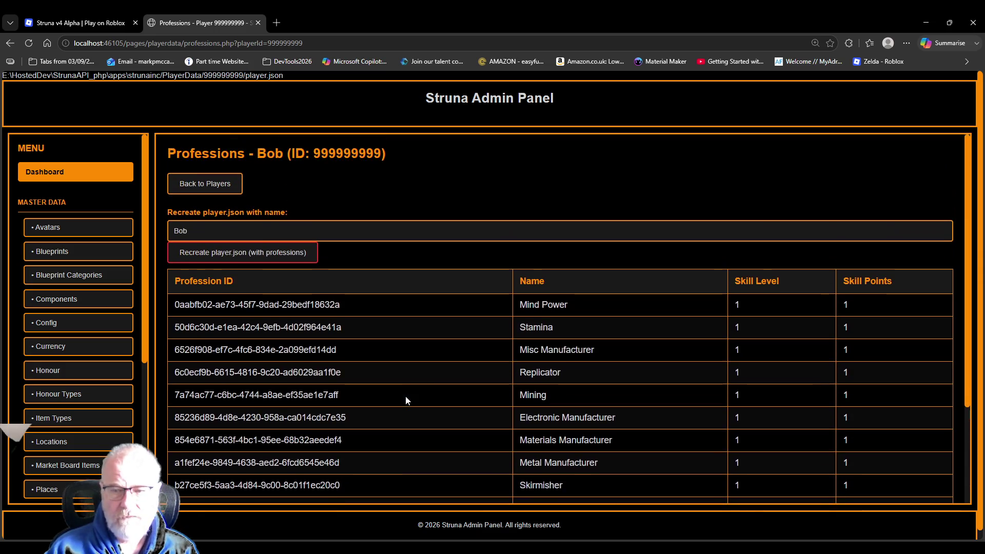
click(968, 179)
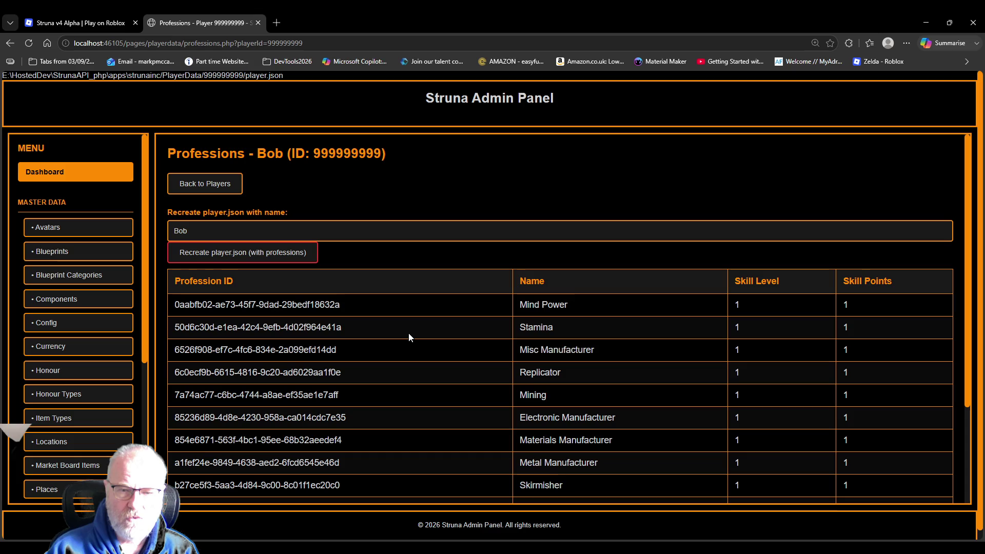
scroll(410, 269, down, 3)
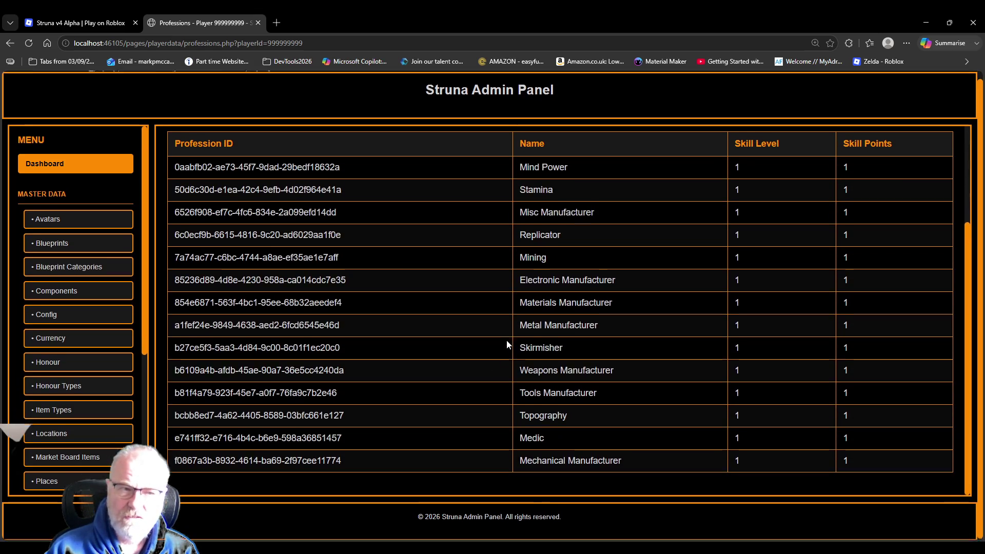
scroll(77, 359, down, 5)
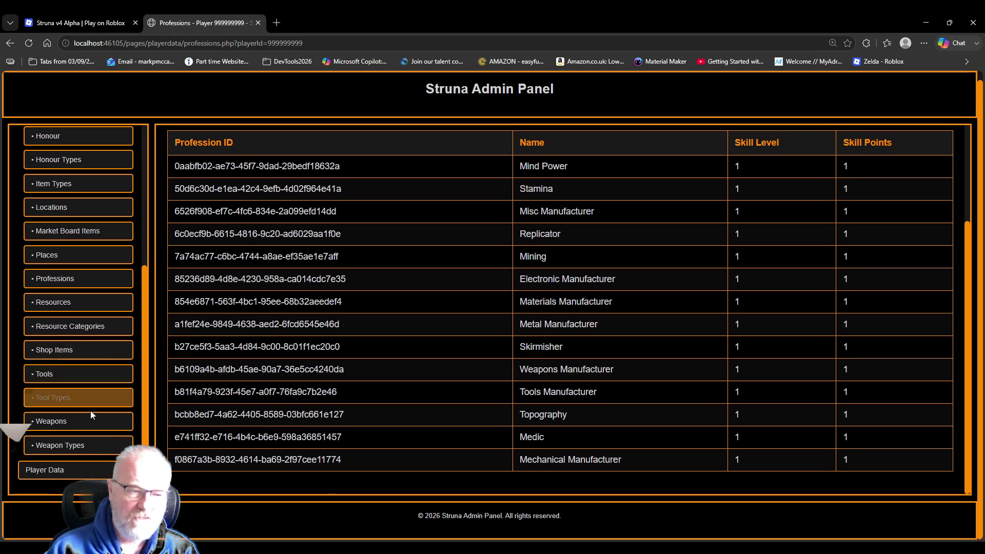
Step: Reopen player 999999999's professions page and select the player ID in its heading
click(53, 474)
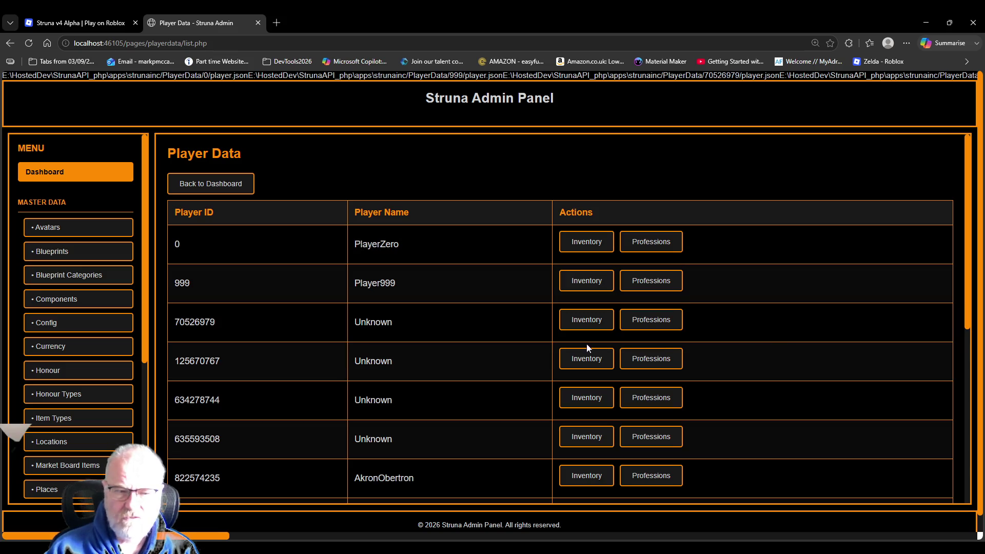
scroll(420, 366, down, 2)
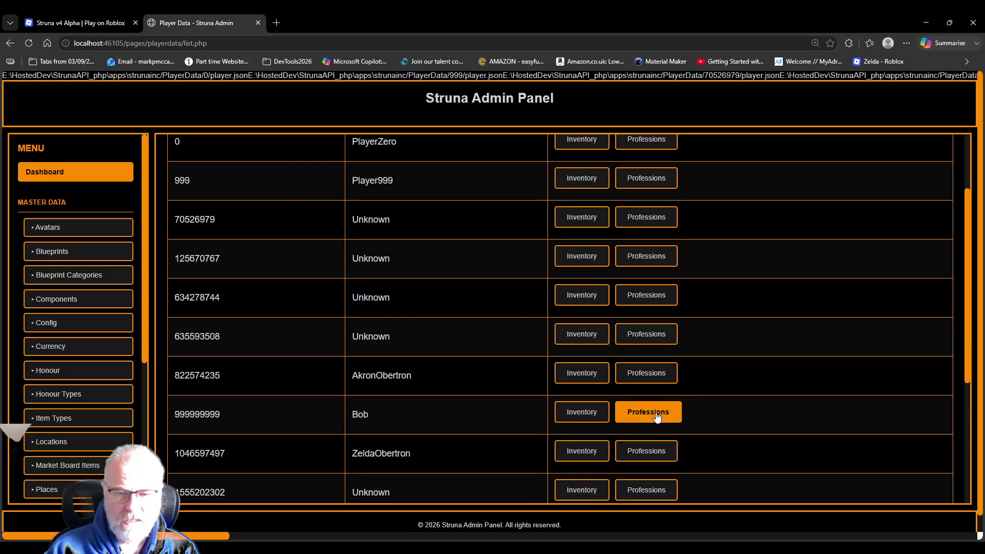
click(654, 417)
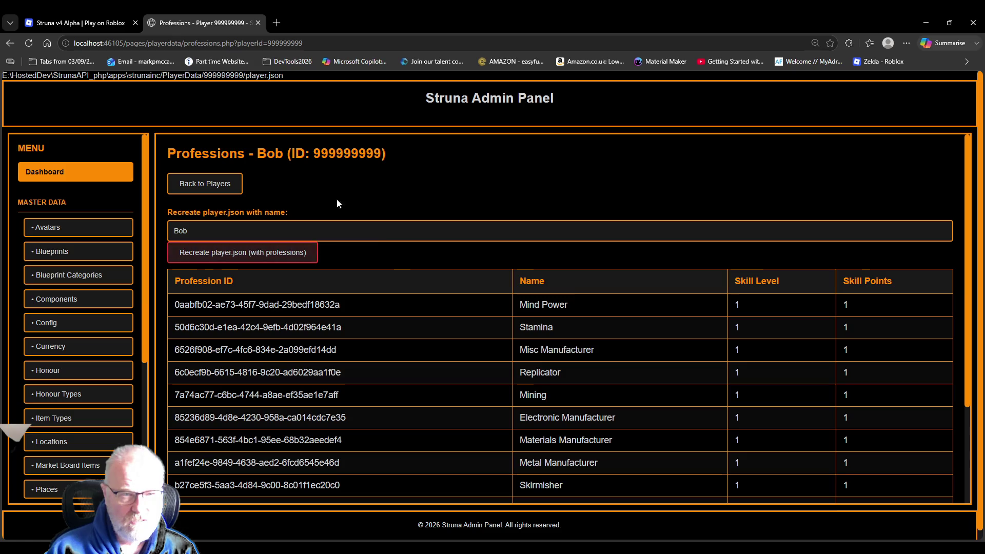
double_click(323, 155)
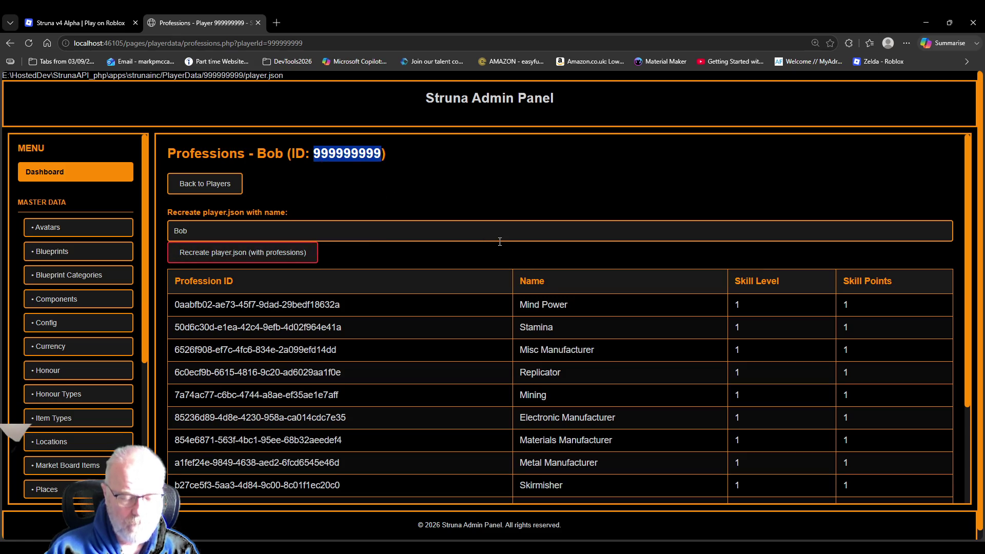
key(alt+Tab)
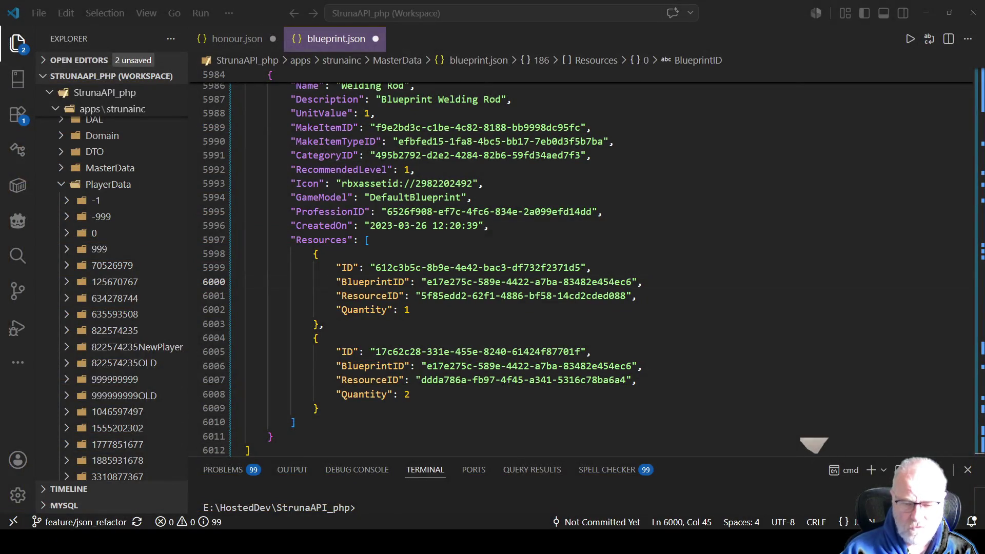
Step: Close the blueprint.json and honour.json tabs and collapse the MasterData folder
key(ctrl+shift+e)
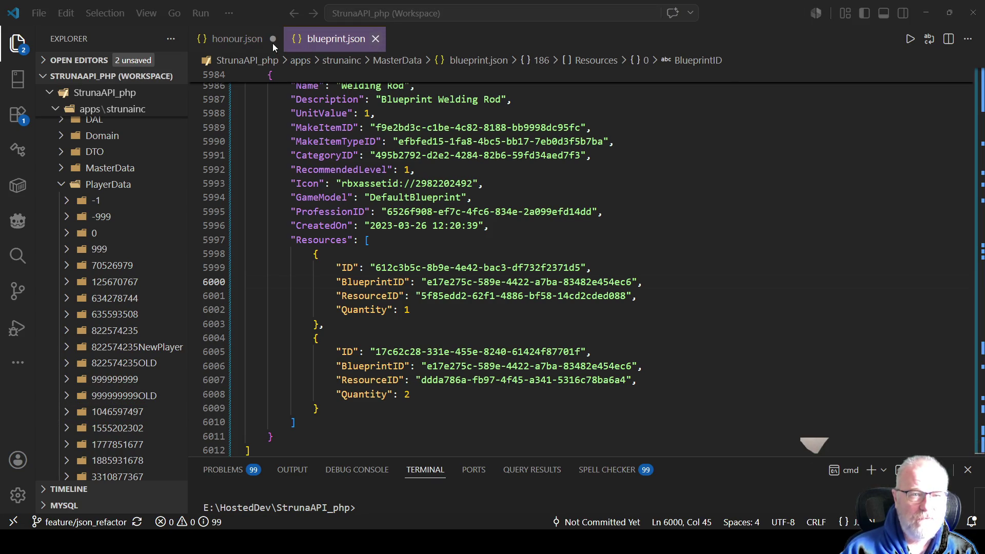
key(ctrl+w)
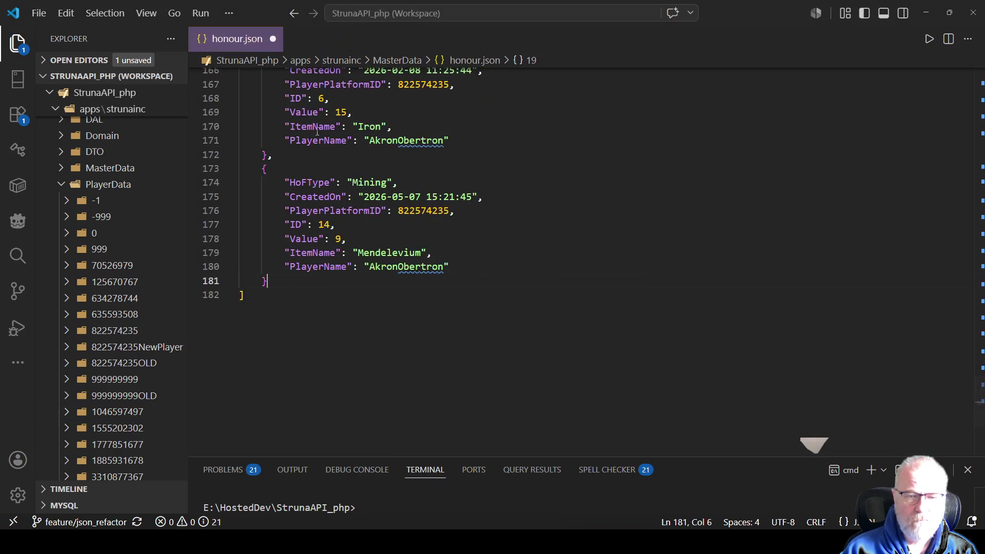
key(ctrl+s)
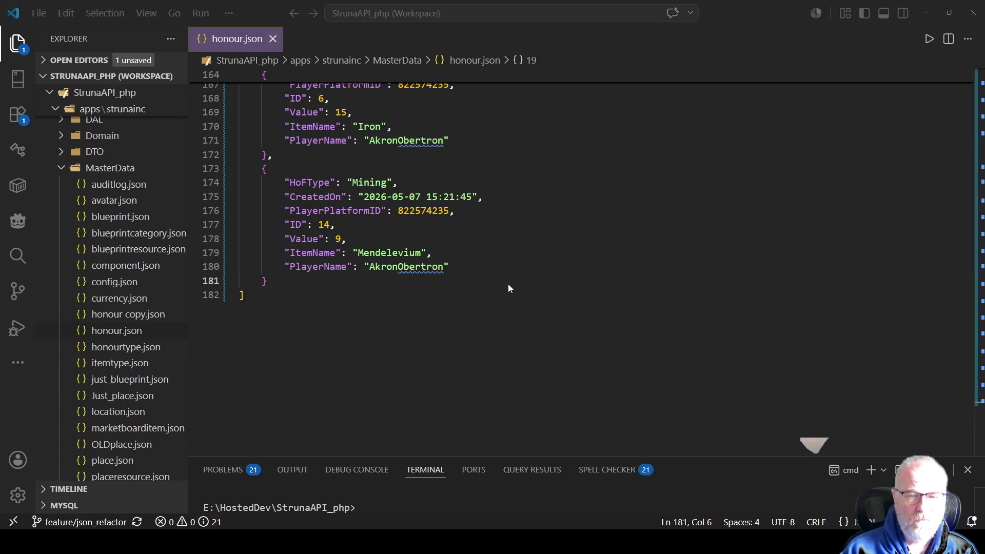
key(ctrl+w)
click(61, 168)
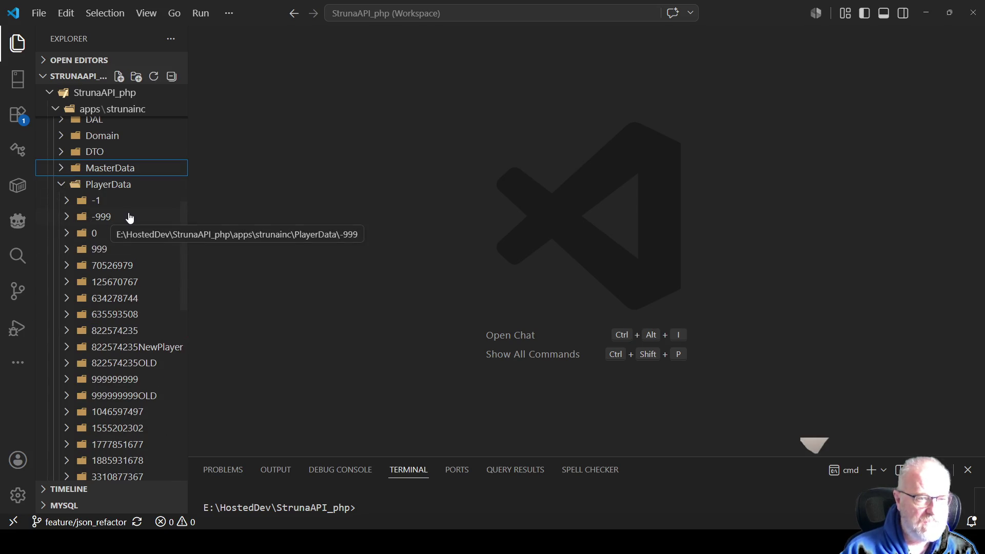
Step: Open the test player's player.json from the PlayerData folder
scroll(130, 218, down, 2)
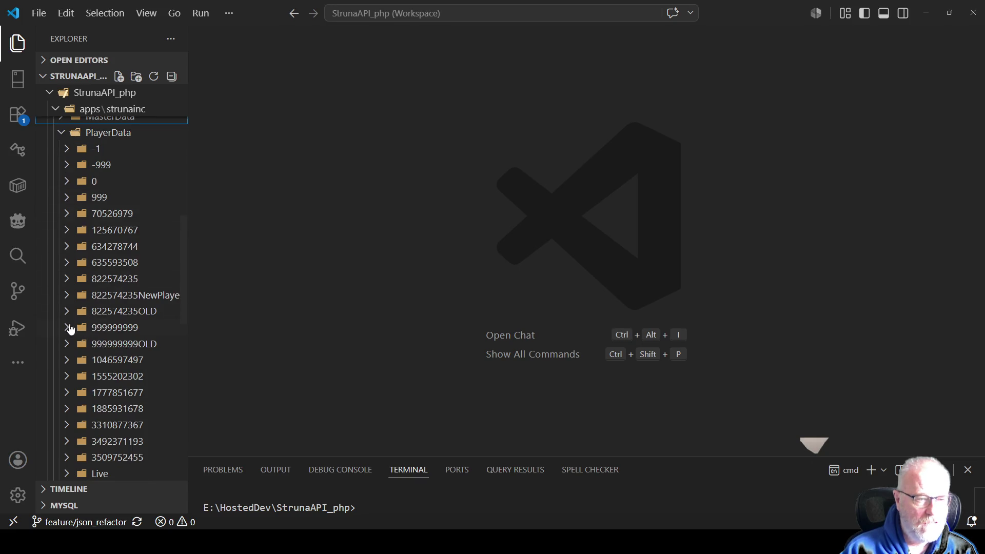
click(67, 328)
click(123, 363)
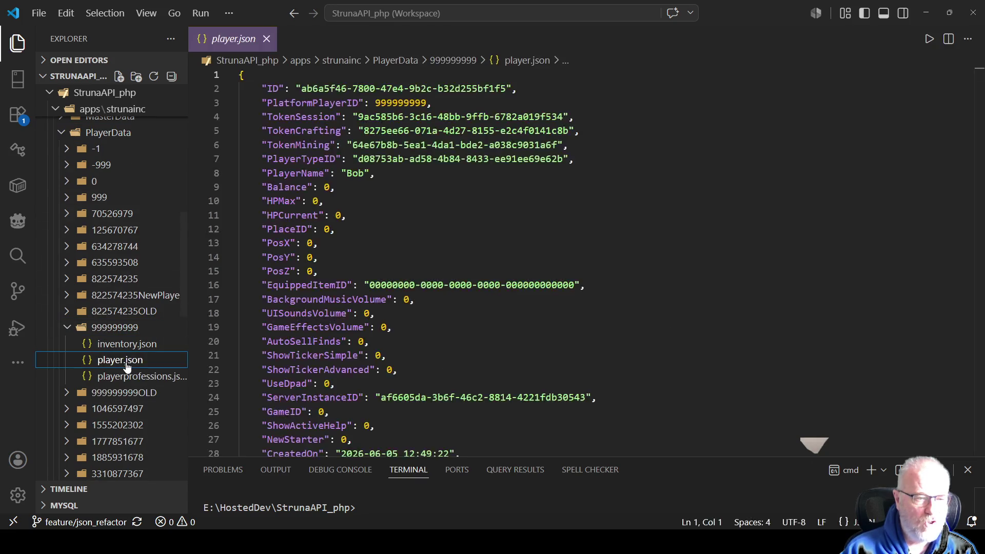
click(524, 271)
scroll(461, 261, down, 5)
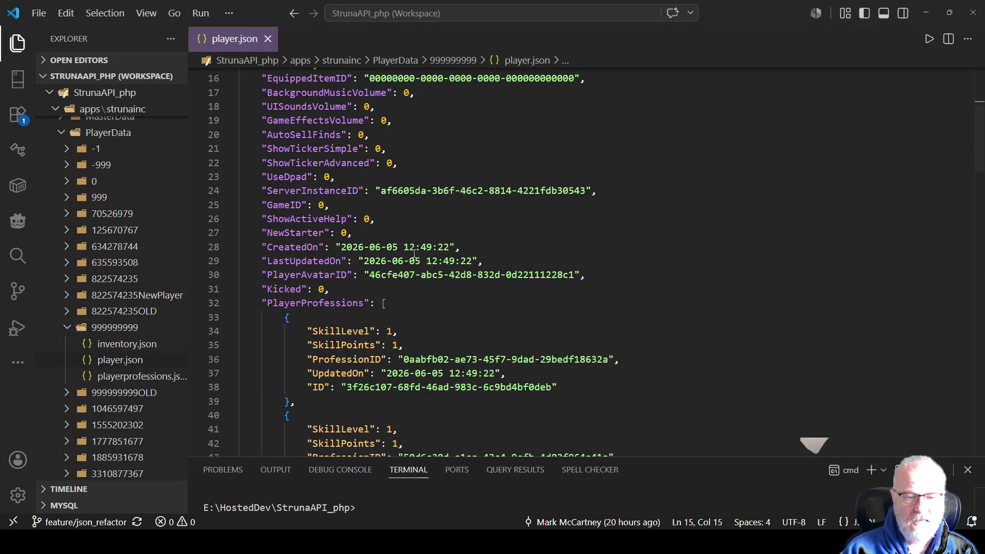
Step: Delete all PlayerProfessions entries, leaving an empty array, and save player.json
click(415, 302)
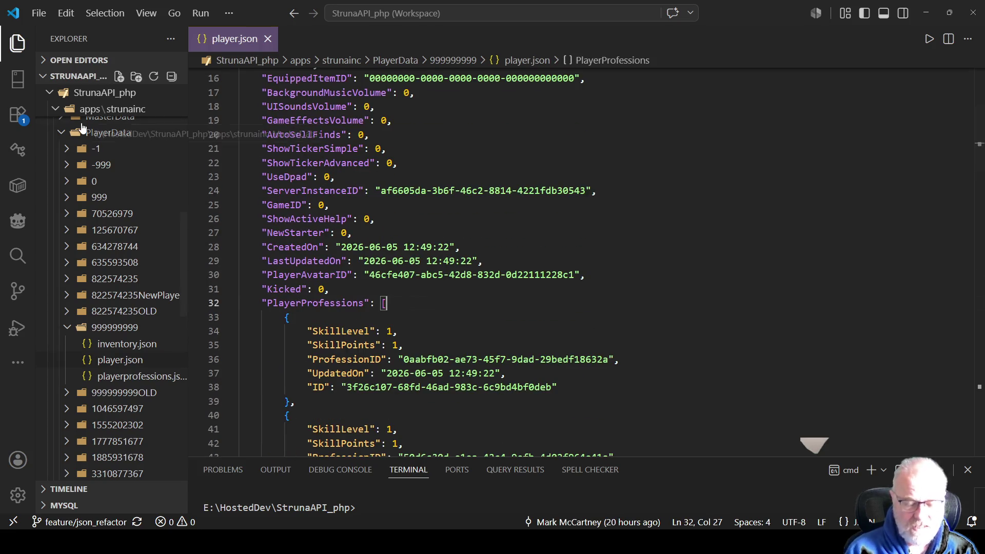
key(shift+alt+Right)
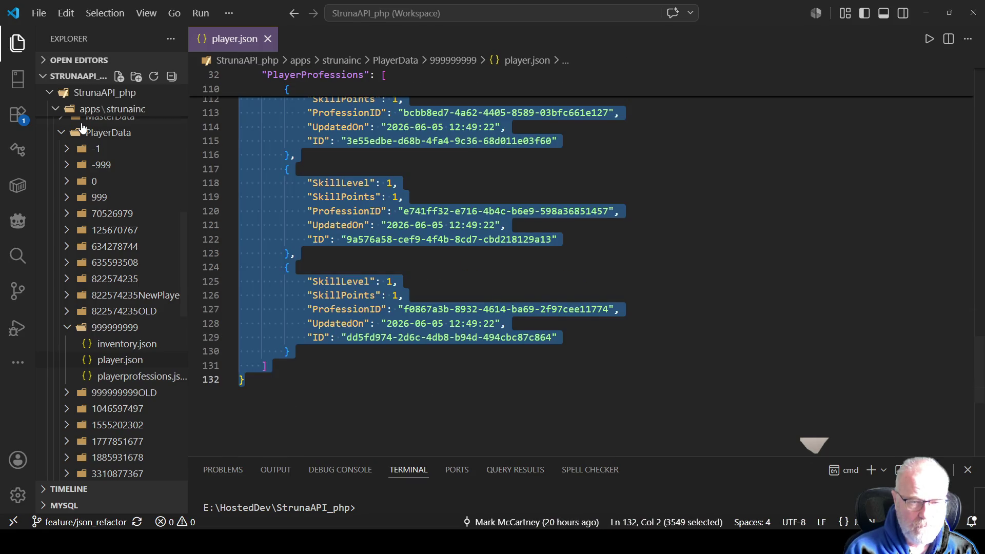
key(Delete)
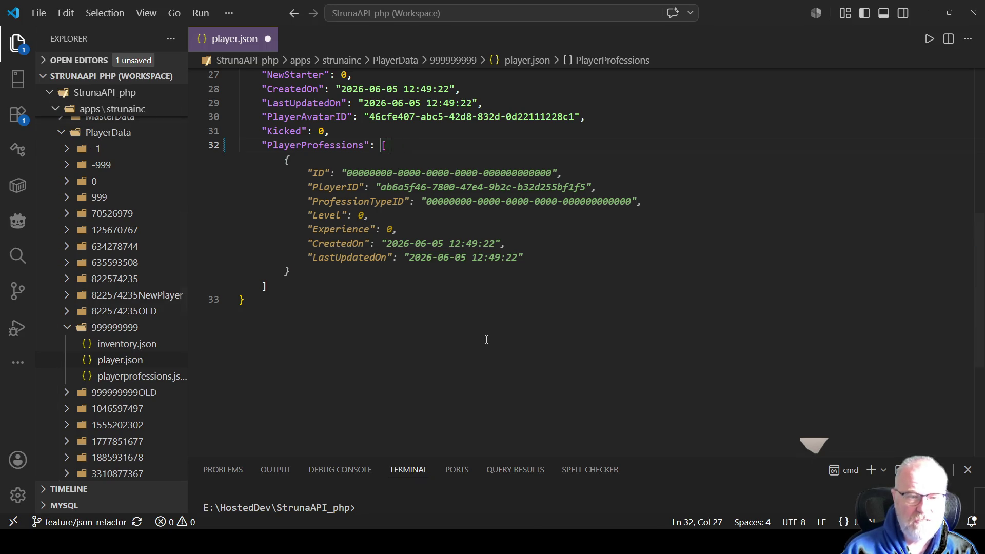
click(453, 229)
key(ctrl+s)
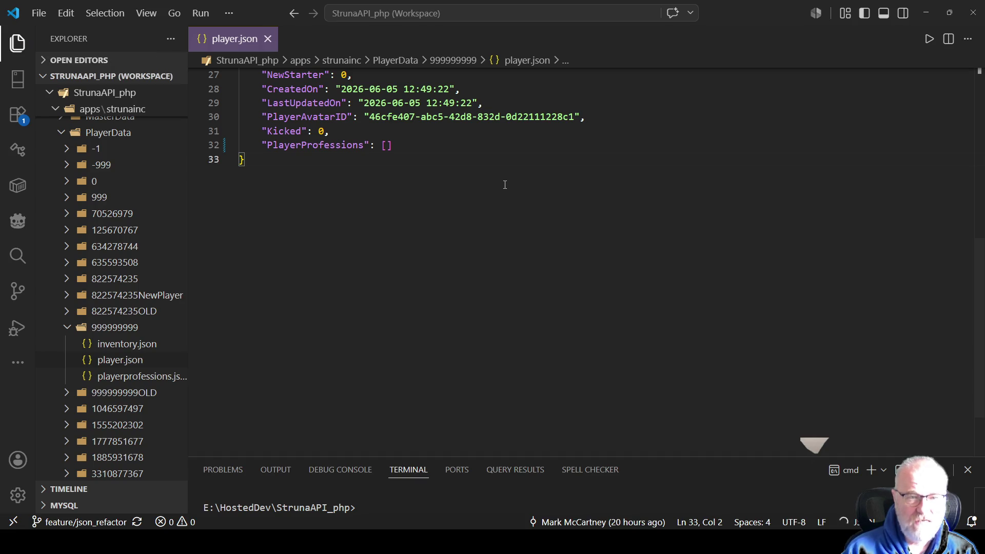
key(alt)
key(alt+Tab)
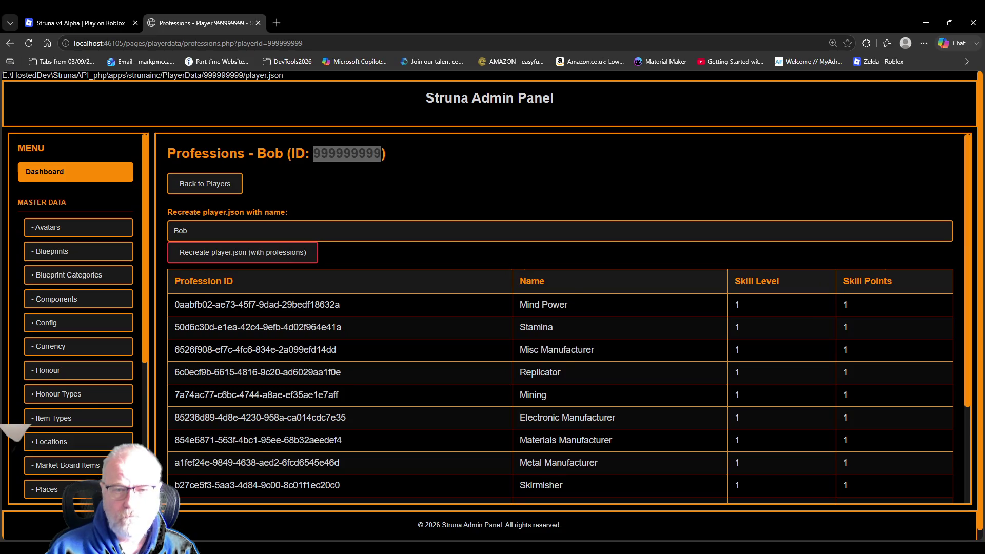
Step: Reload the admin panel and reopen the test player's professions page via Player Data
key(F5)
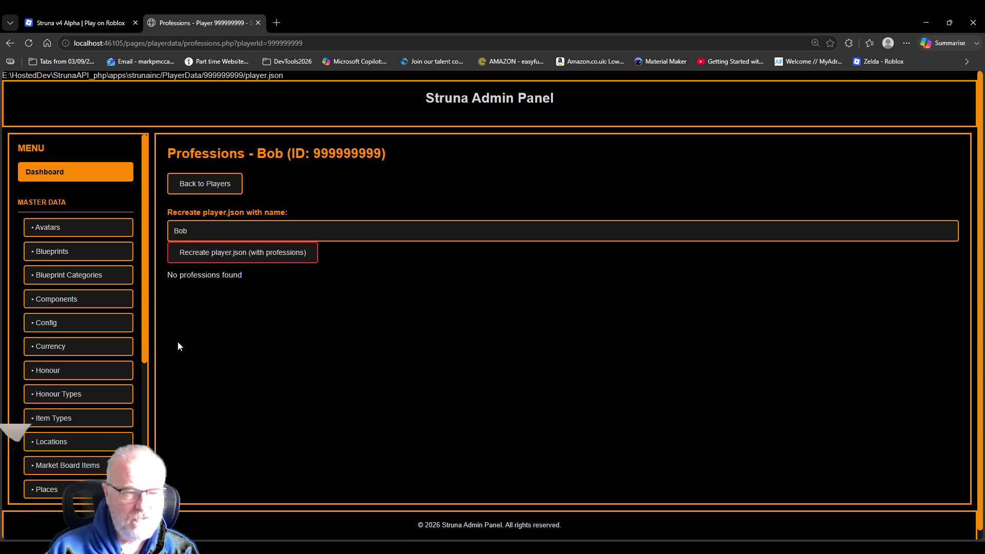
scroll(91, 307, down, 2)
click(77, 434)
scroll(85, 359, down, 4)
click(63, 467)
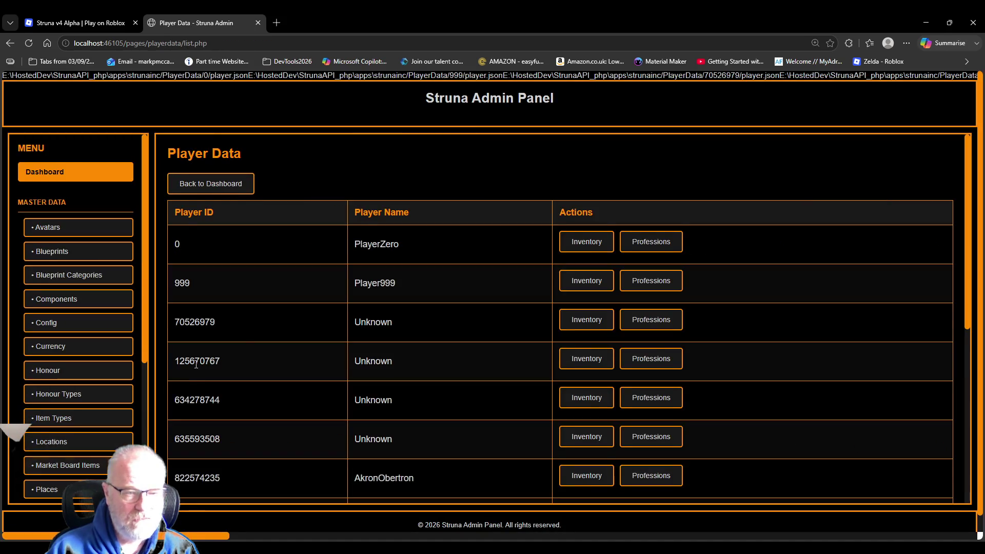
scroll(262, 330, down, 5)
click(673, 259)
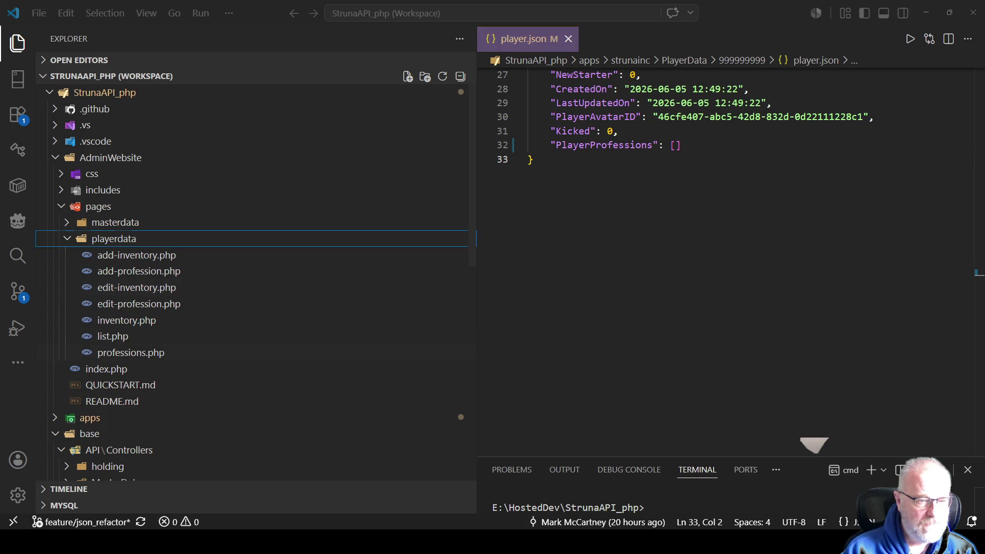
Step: Open professions.php with a narrower file tree and select the generatePlayerProfessions function name
double_click(131, 352)
key(ctrl+a)
drag(472, 240, 161, 240)
click(513, 212)
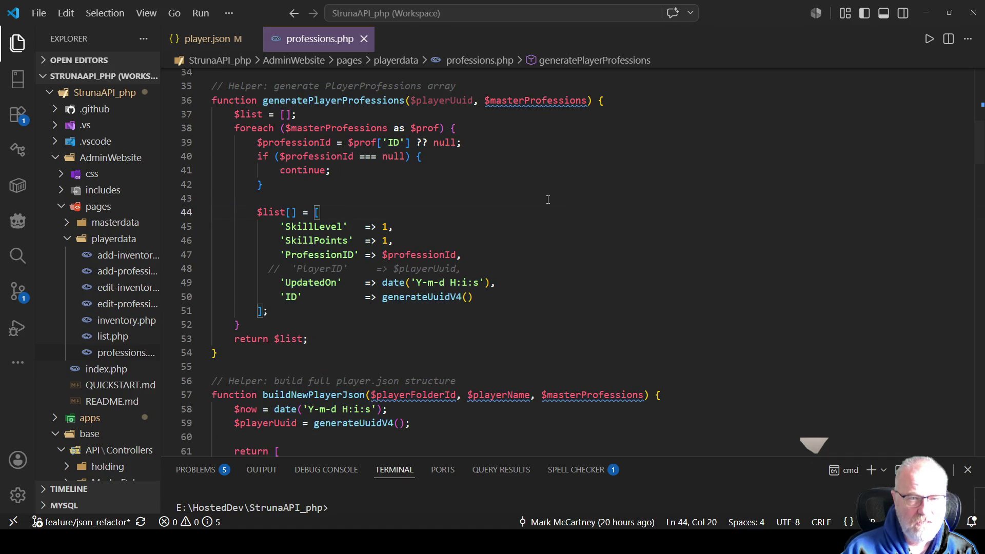
double_click(318, 101)
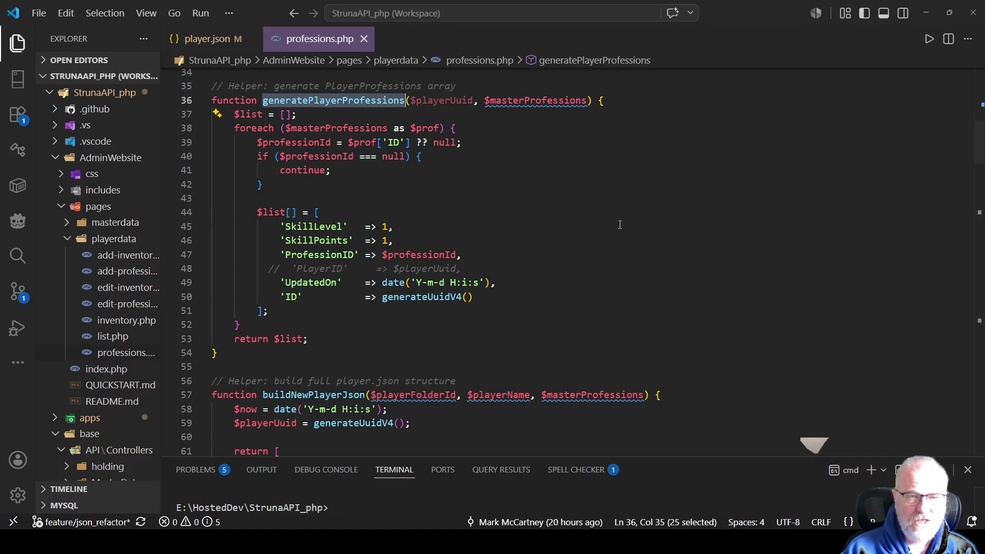
Step: Search for generatePlayerProfessions and step through all three matches, including the generate-professions-only call
scroll(633, 267, down, 2)
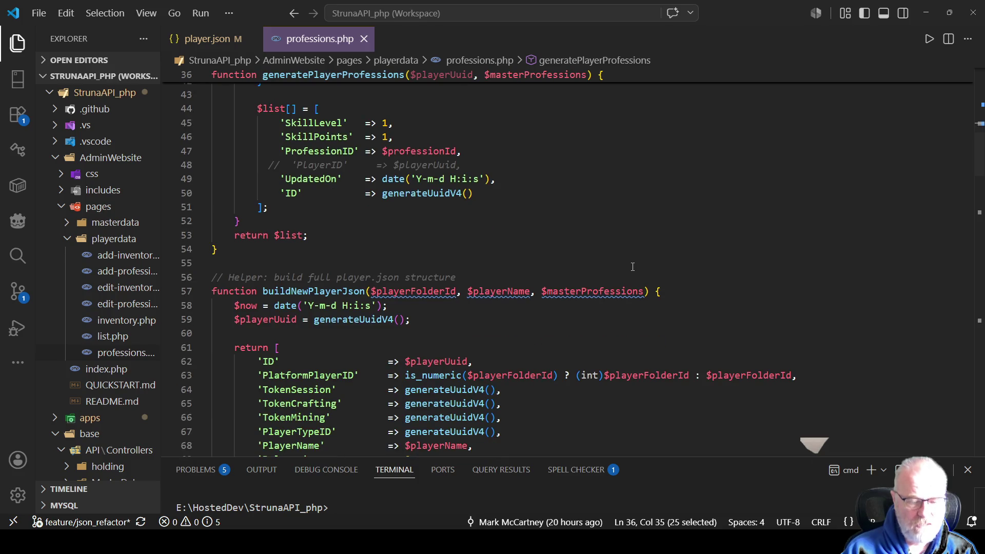
scroll(632, 267, up, 3)
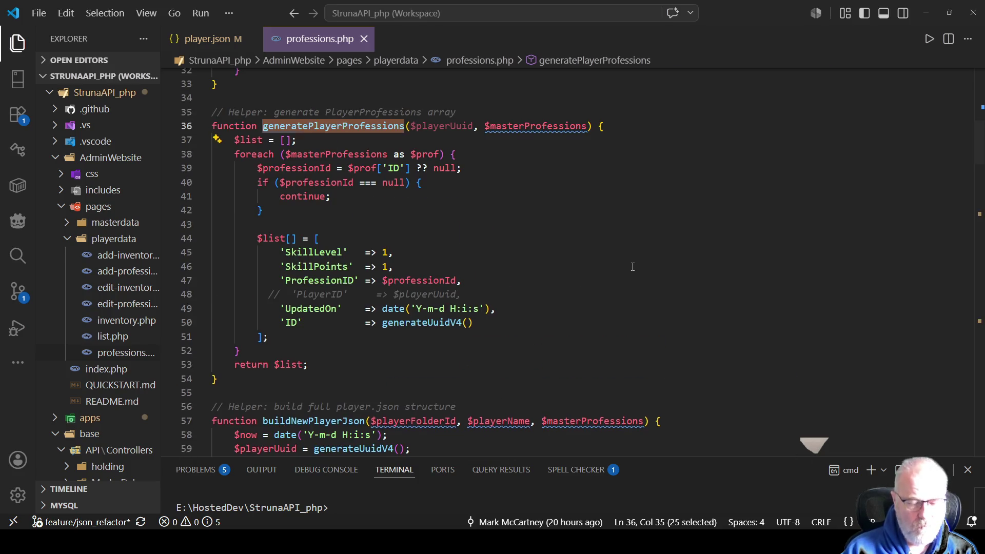
key(ctrl+f)
click(918, 86)
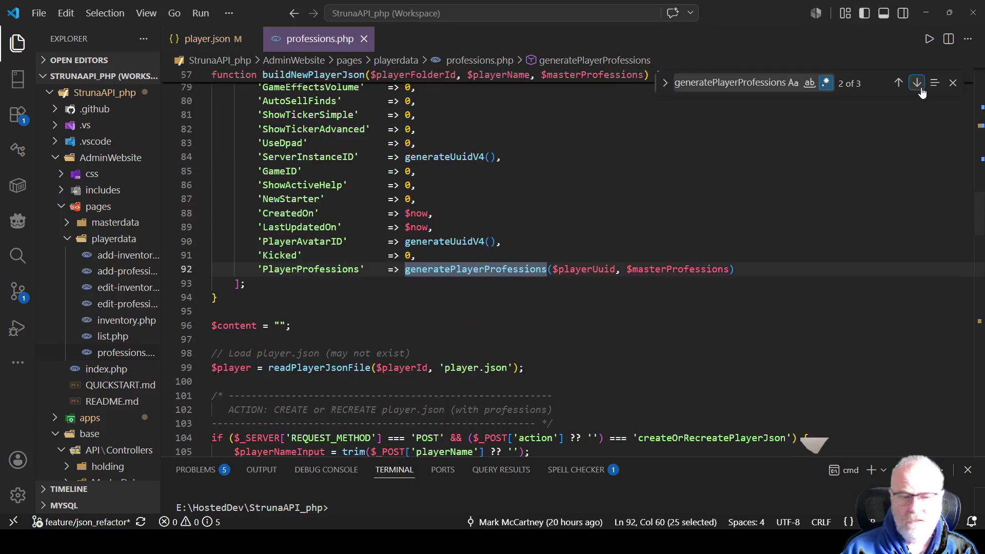
click(918, 85)
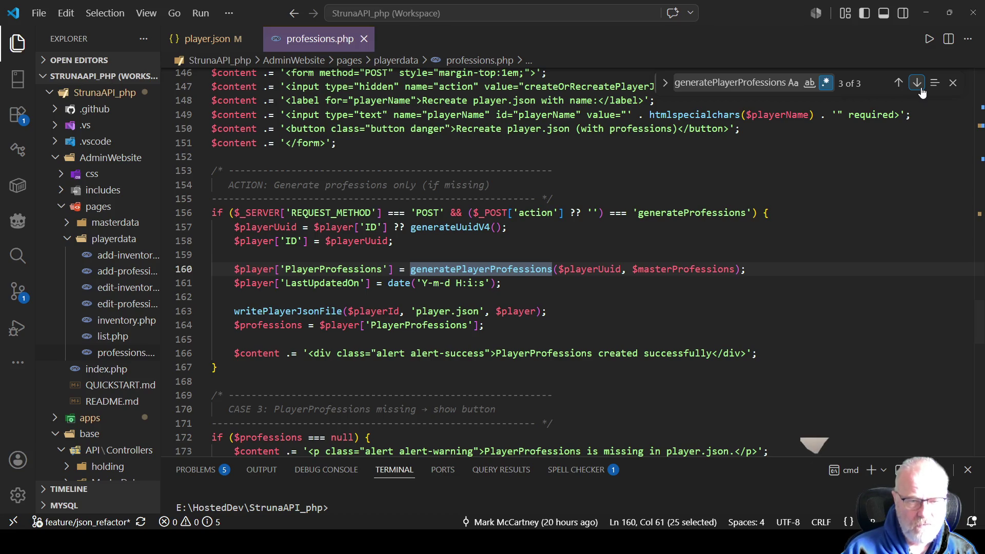
click(917, 82)
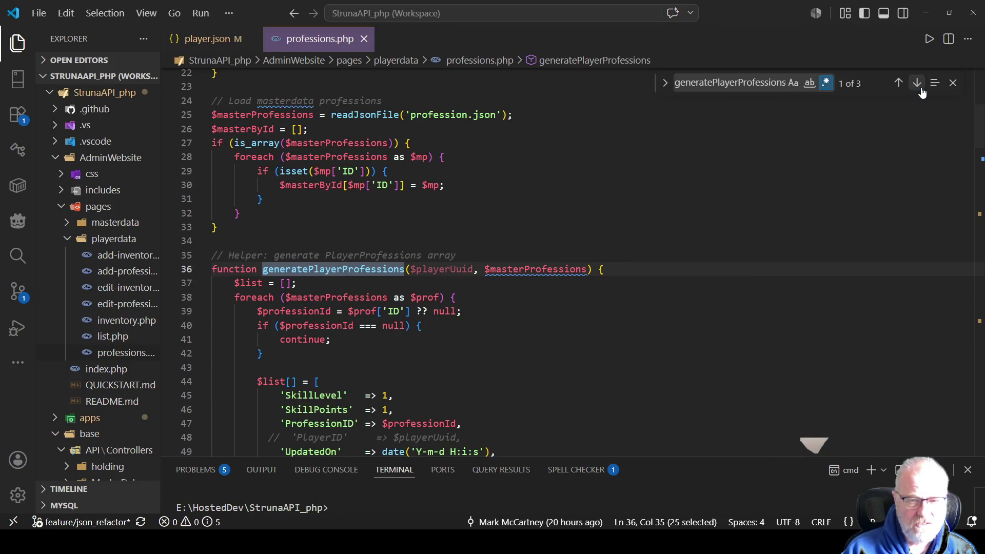
click(917, 83)
click(917, 83)
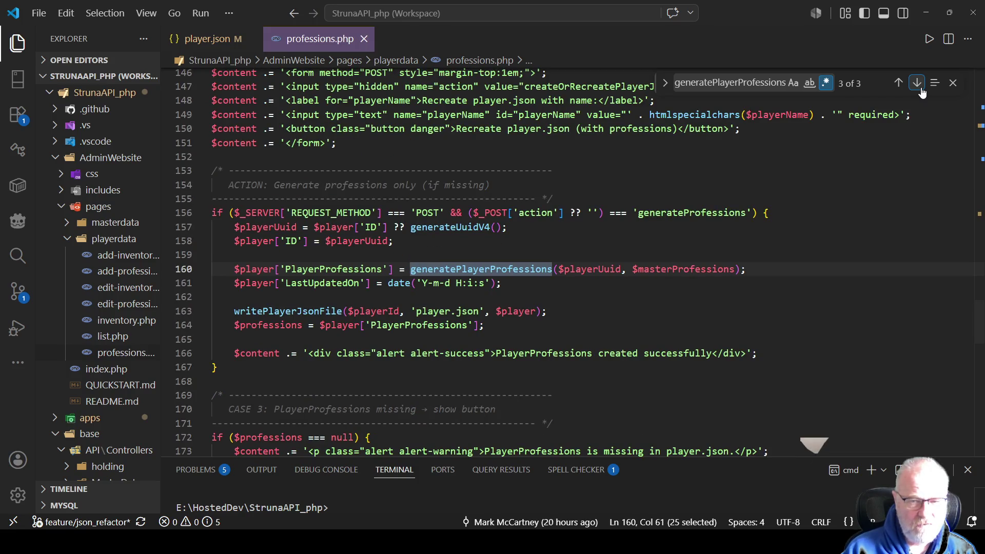
click(524, 241)
key(ctrl+a)
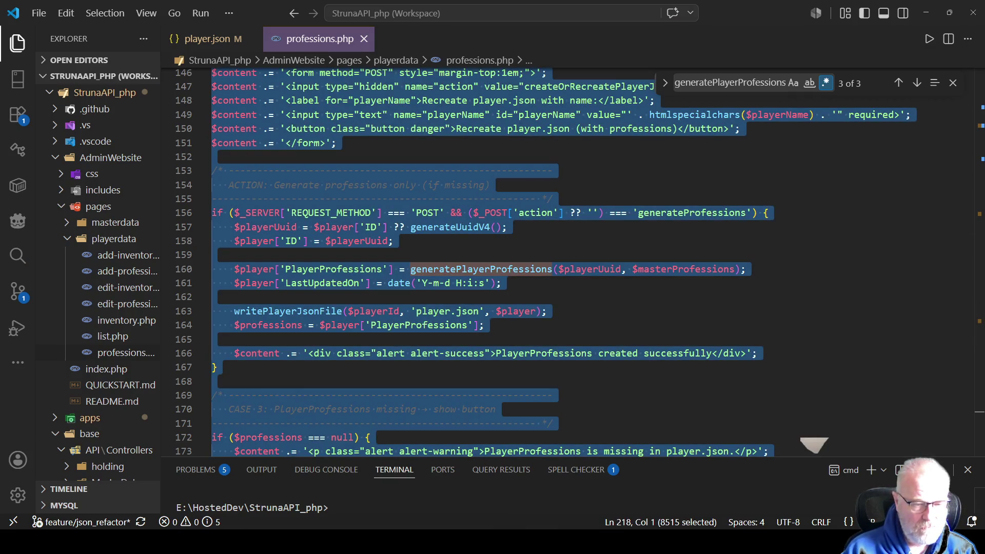
key(alt+Tab)
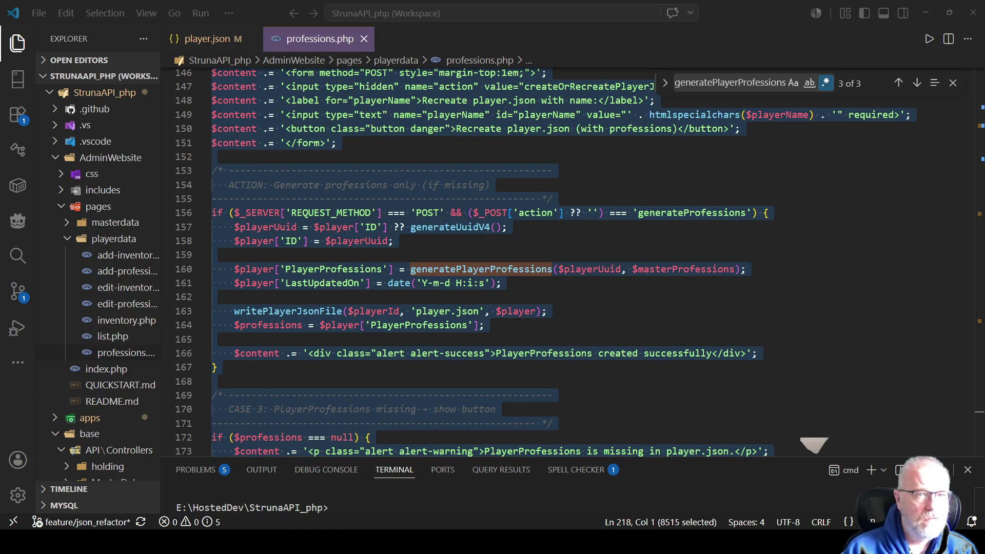
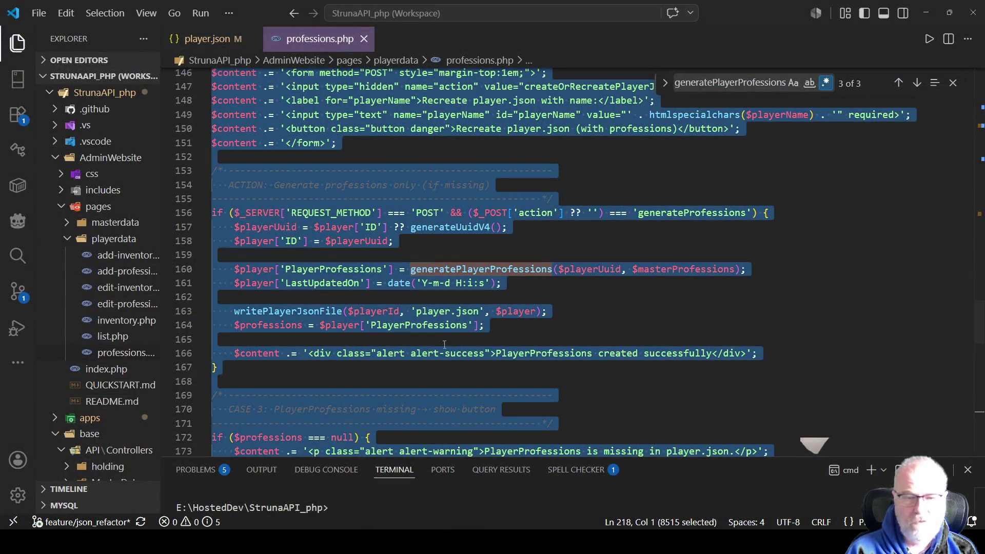
Step: Find the if ($professions === null check on line 172, then open player.json
click(583, 298)
key(ctrl+f)
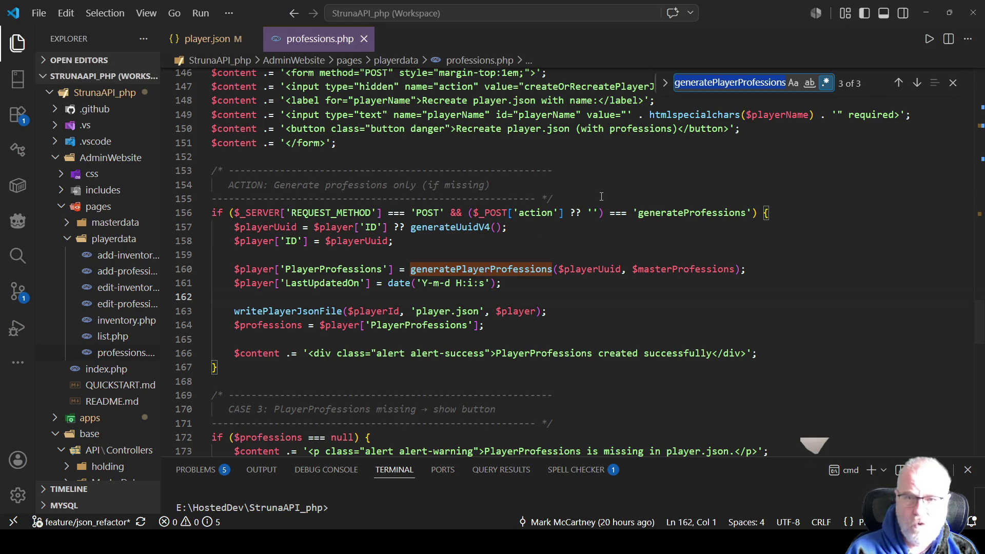
key(ctrl+v)
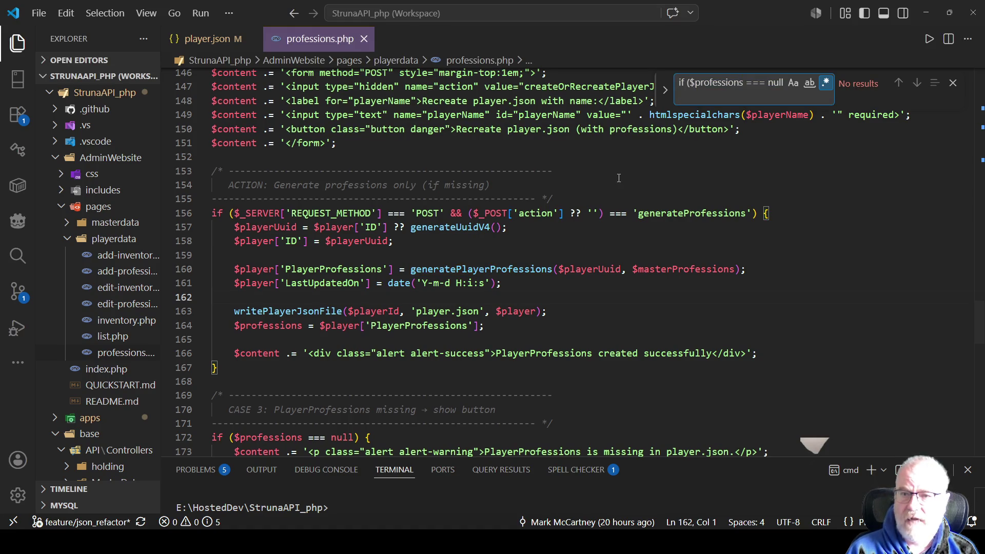
key(BackSpace)
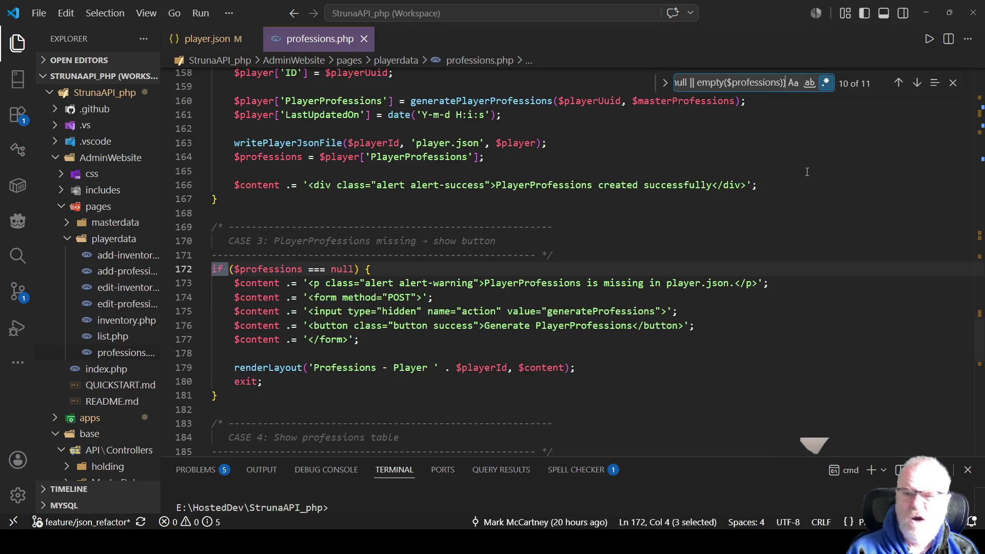
click(354, 268)
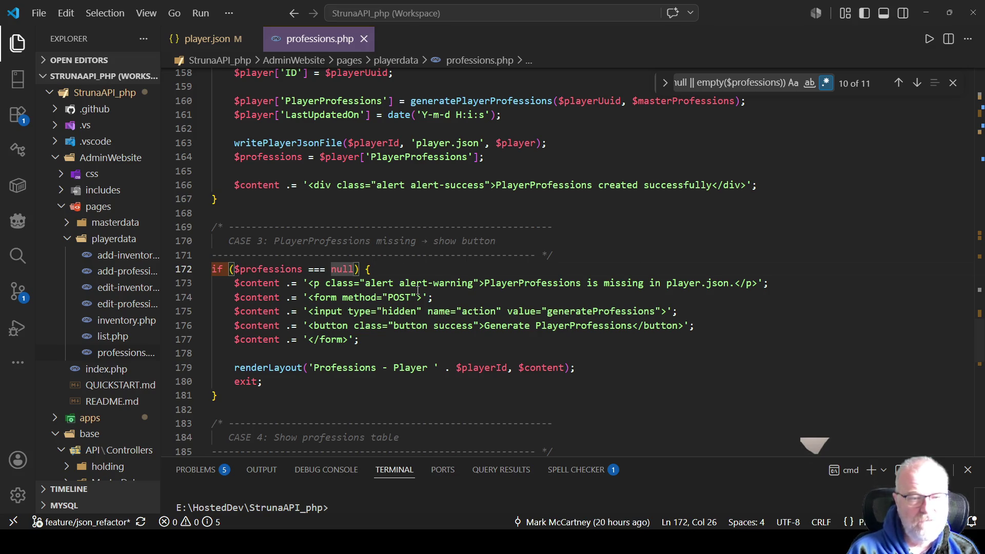
double_click(287, 269)
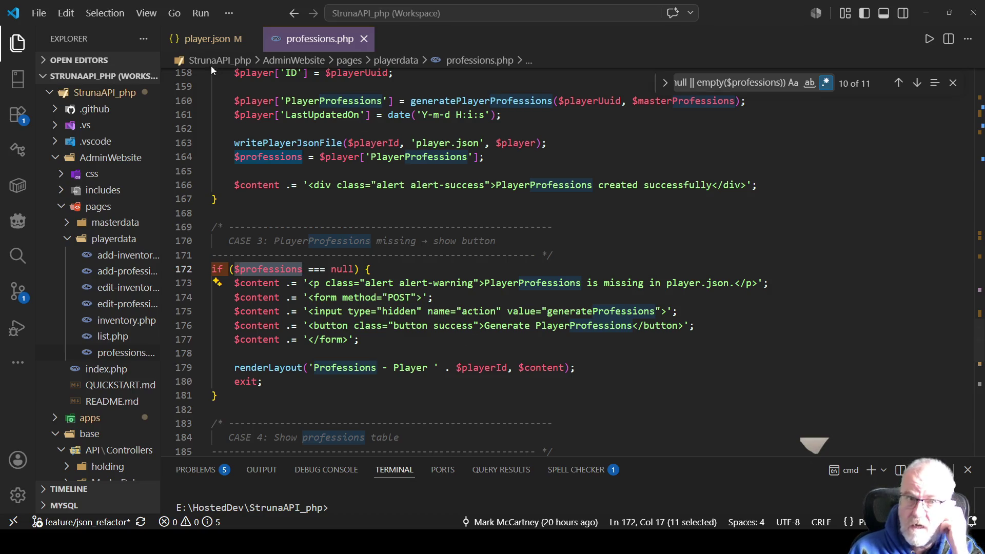
click(206, 40)
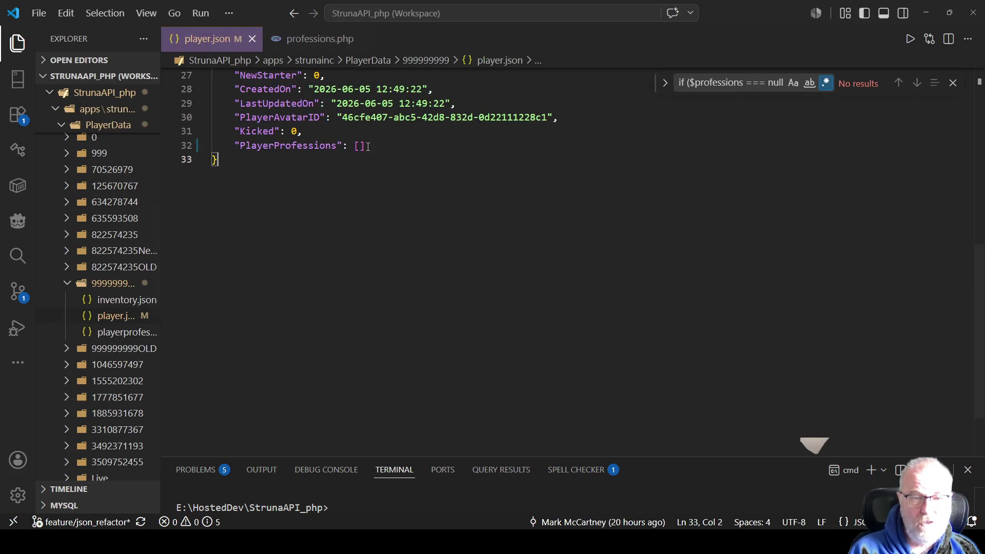
Step: Confirm PlayerProfessions is empty, change line 172 to if ($professions === null || empty($professions)), and save
drag(365, 146, 349, 146)
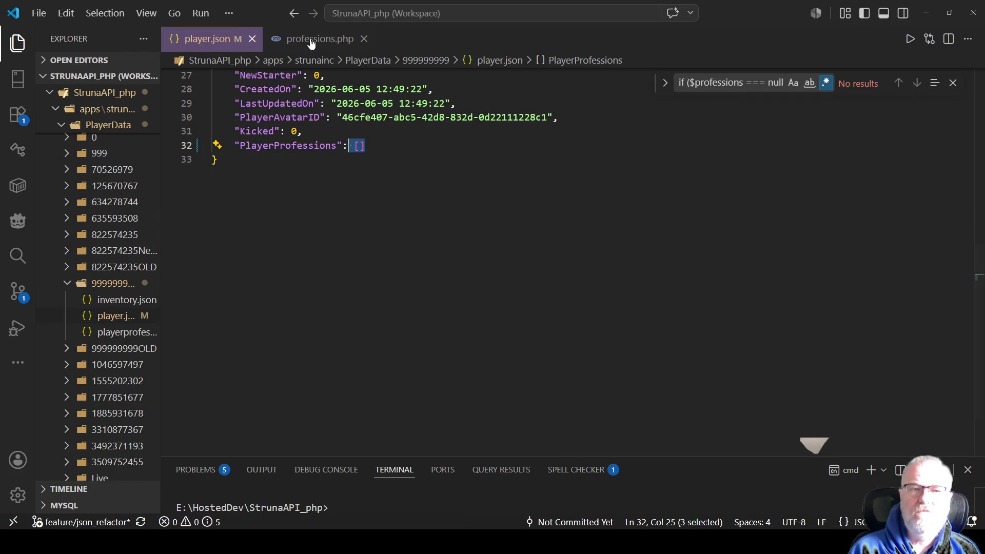
click(309, 39)
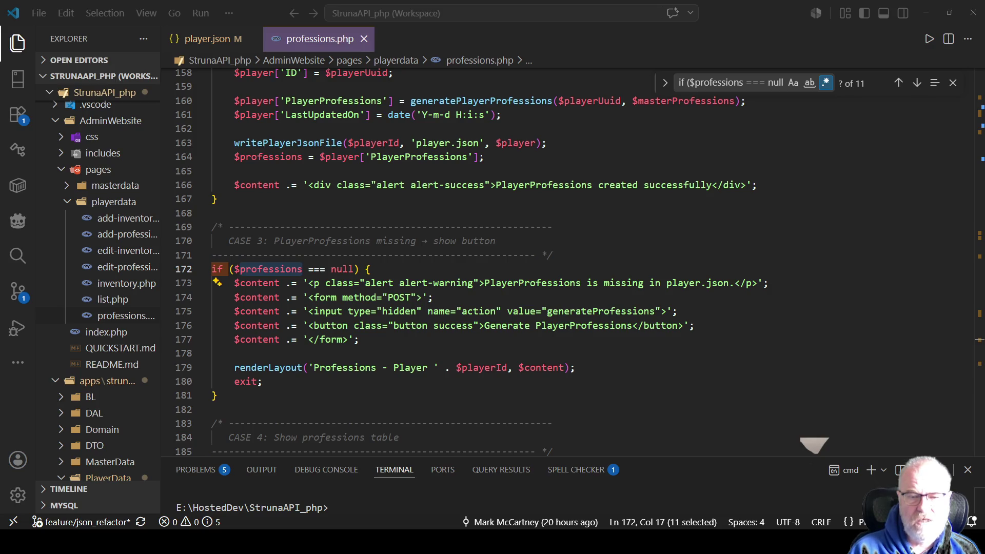
key(alt+Tab)
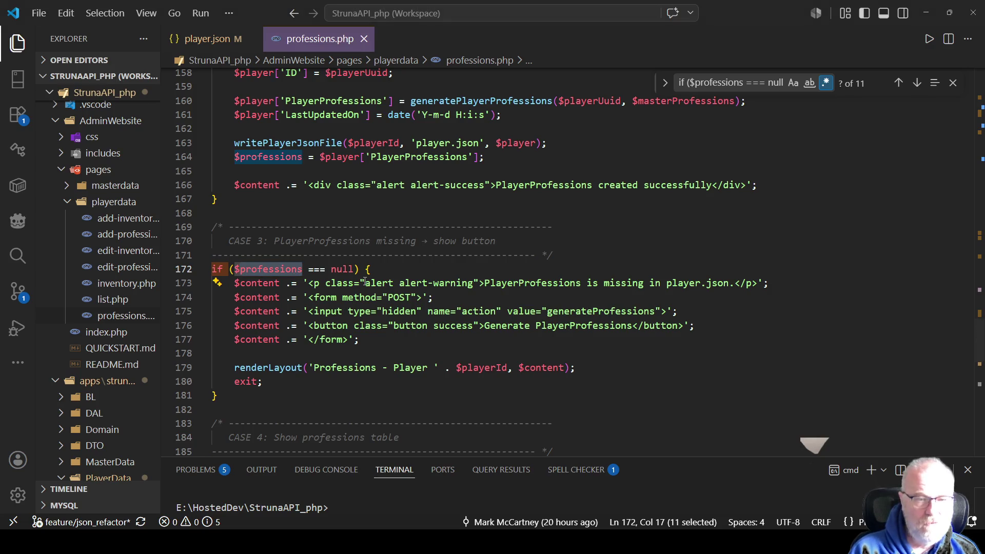
drag(359, 269, 207, 275)
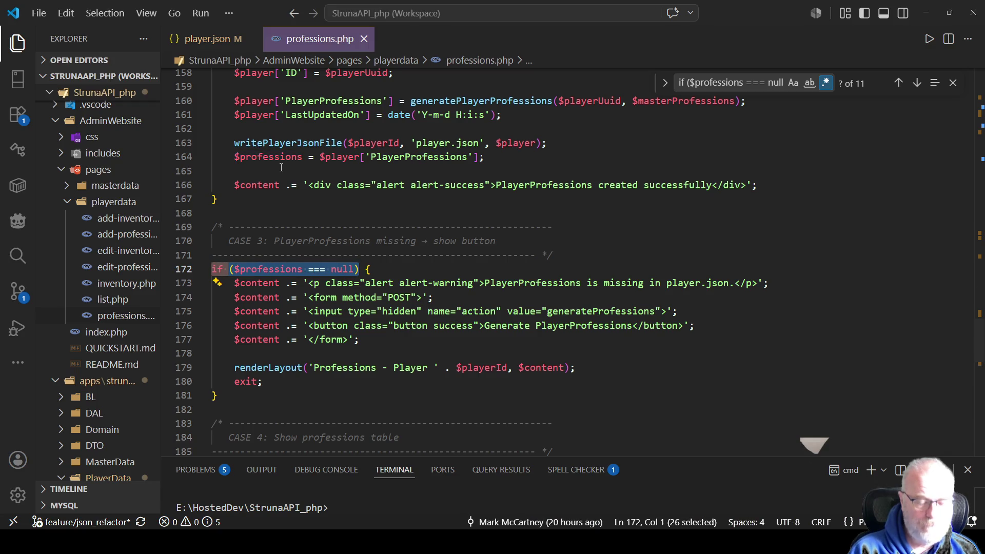
text(if ($professions === null || empty($professions)))
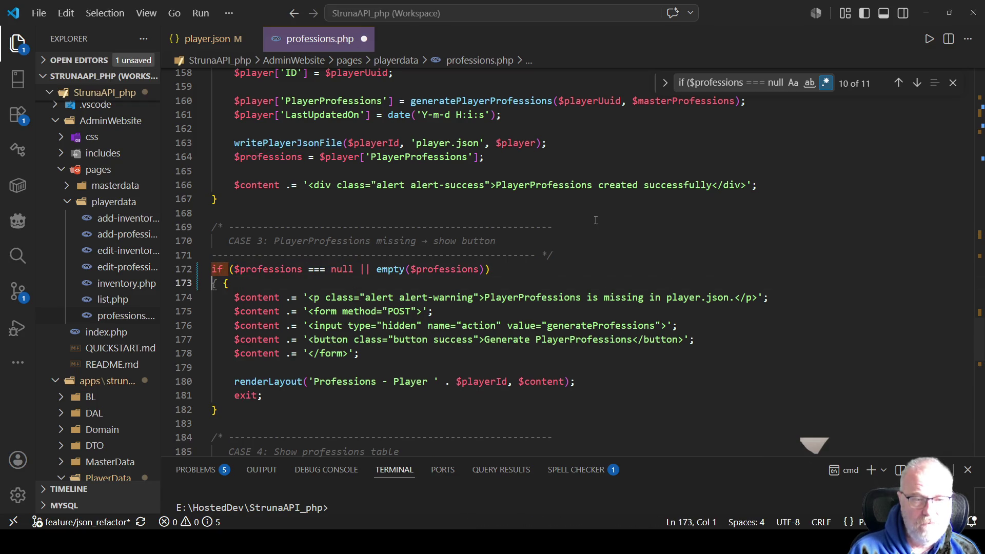
drag(596, 220, 688, 229)
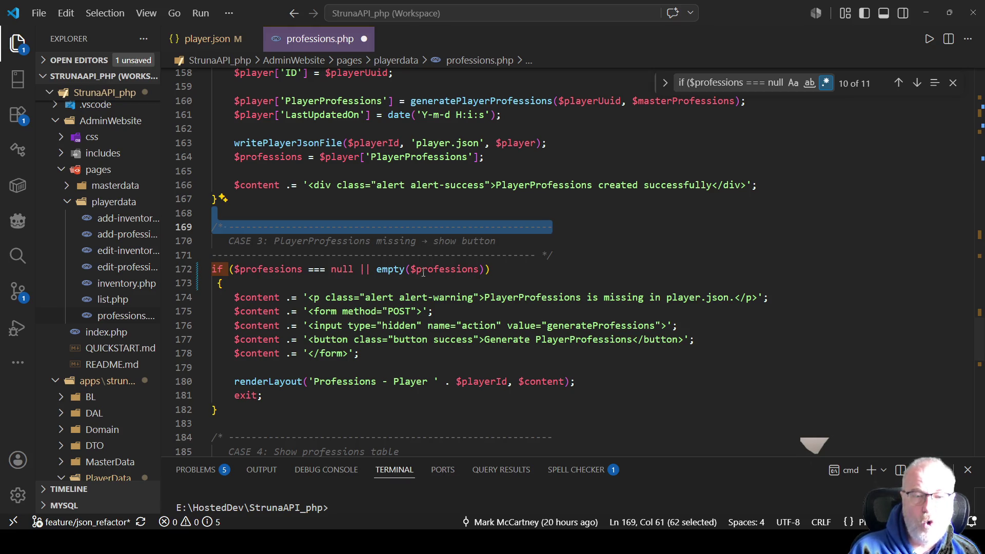
click(529, 275)
key(ctrl+s)
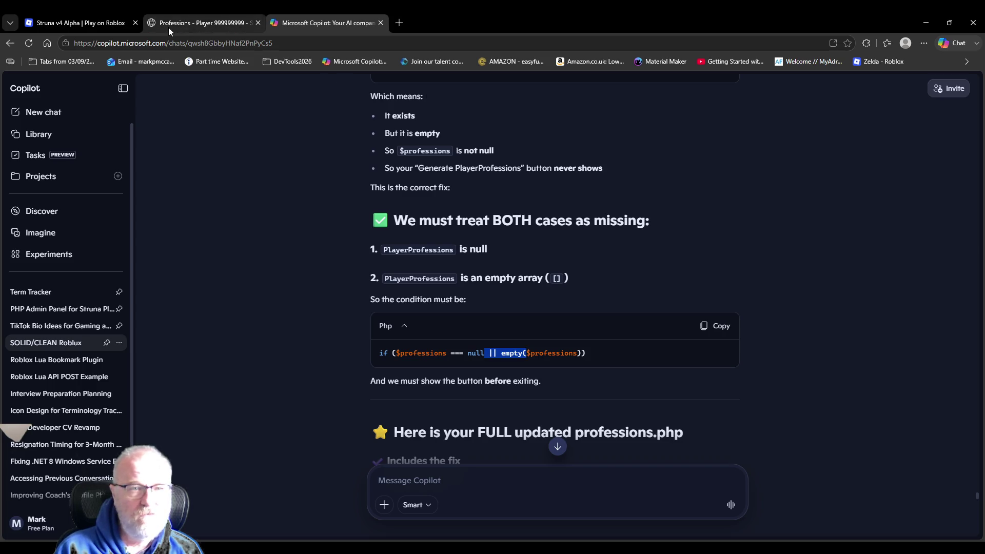
Step: Generate the player's professions in the admin panel and review Mining and Topography at level 1
click(59, 29)
key(ctrl+Tab)
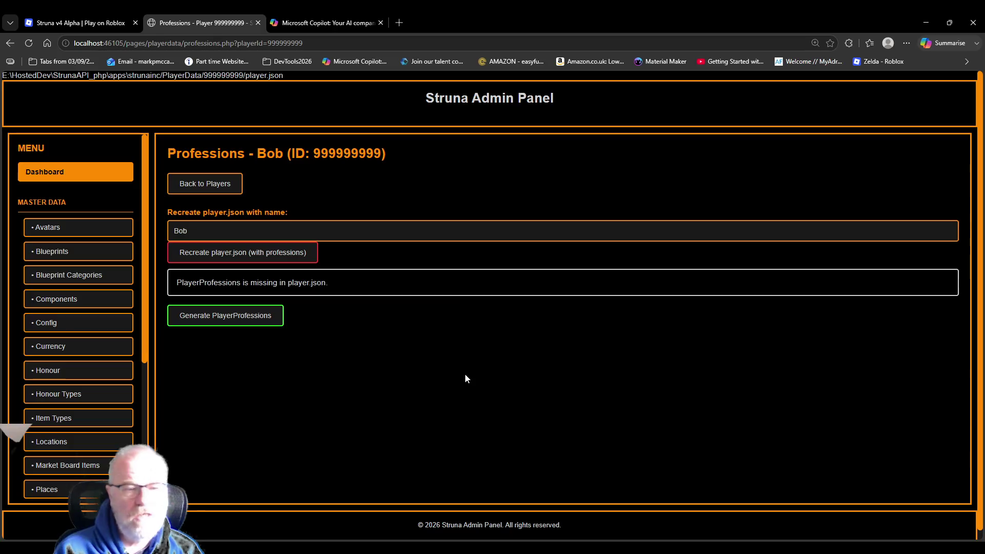
click(258, 320)
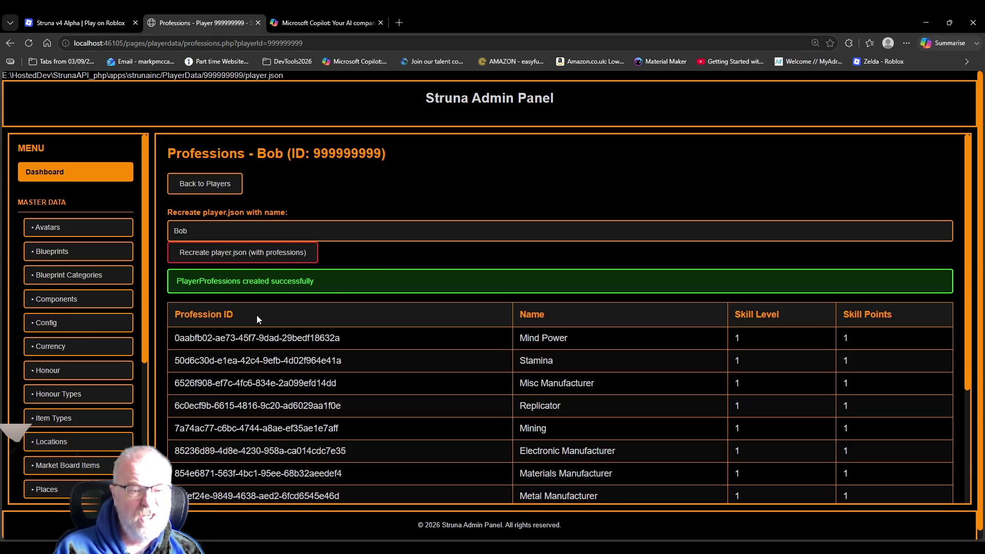
scroll(551, 226, down, 3)
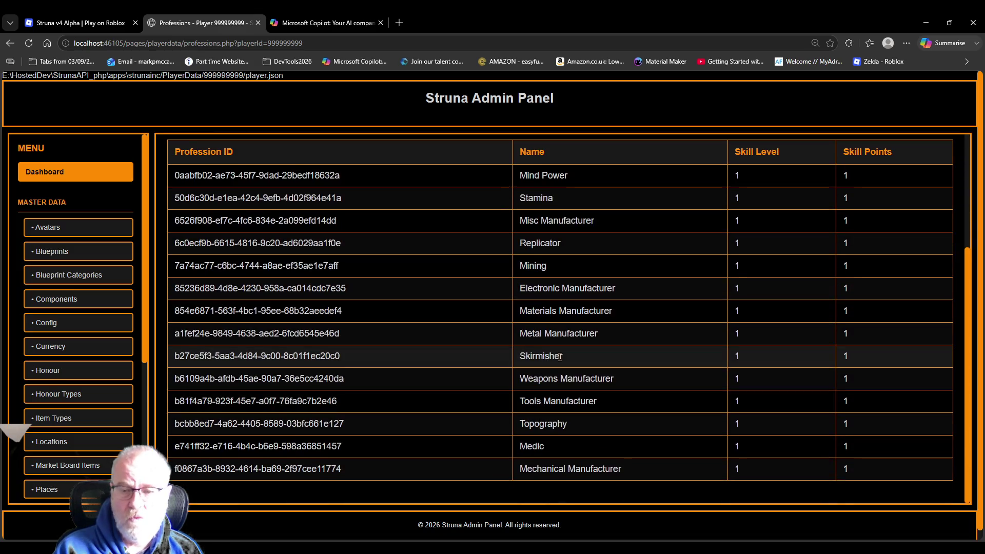
scroll(560, 358, up, 3)
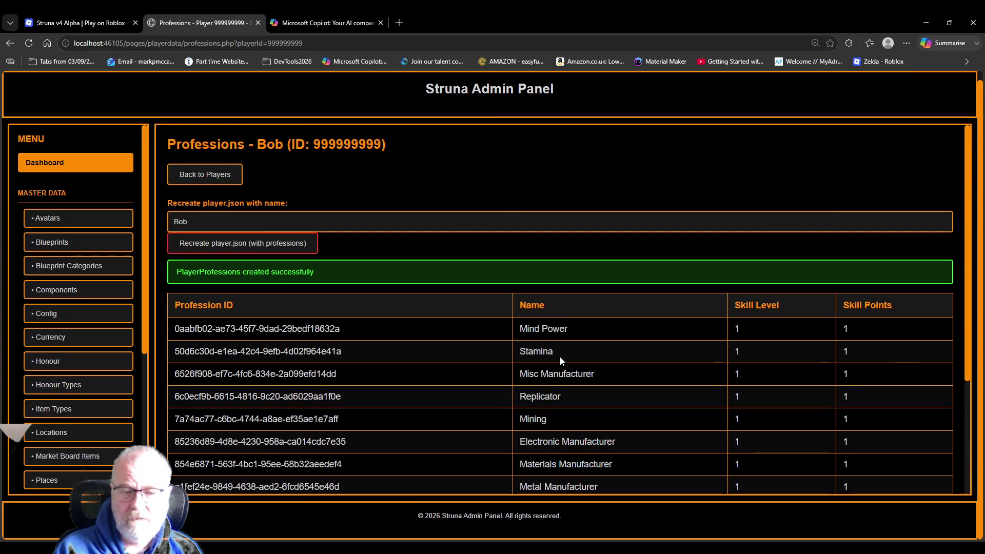
scroll(105, 354, down, 5)
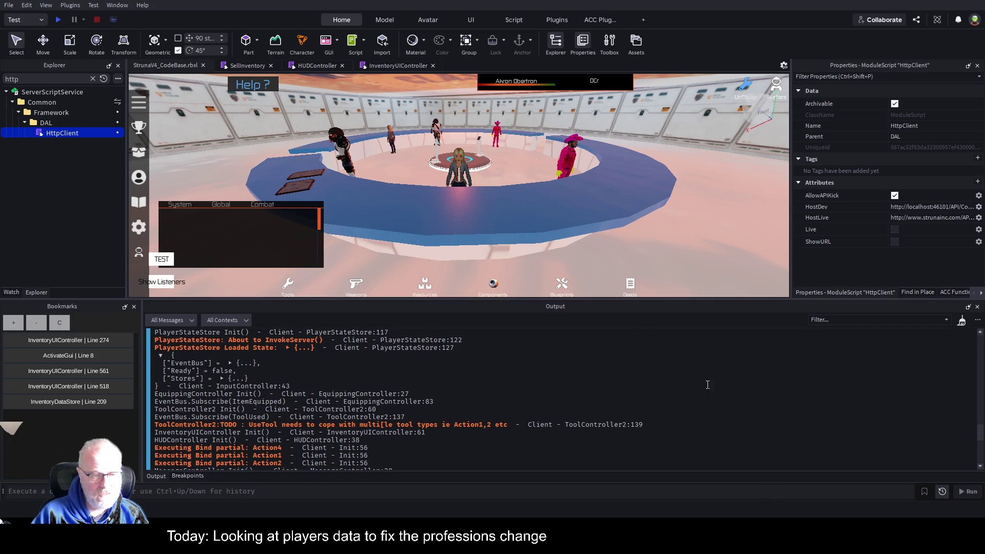
Step: Scroll to the end of the play session's Output log
scroll(711, 385, down, 10)
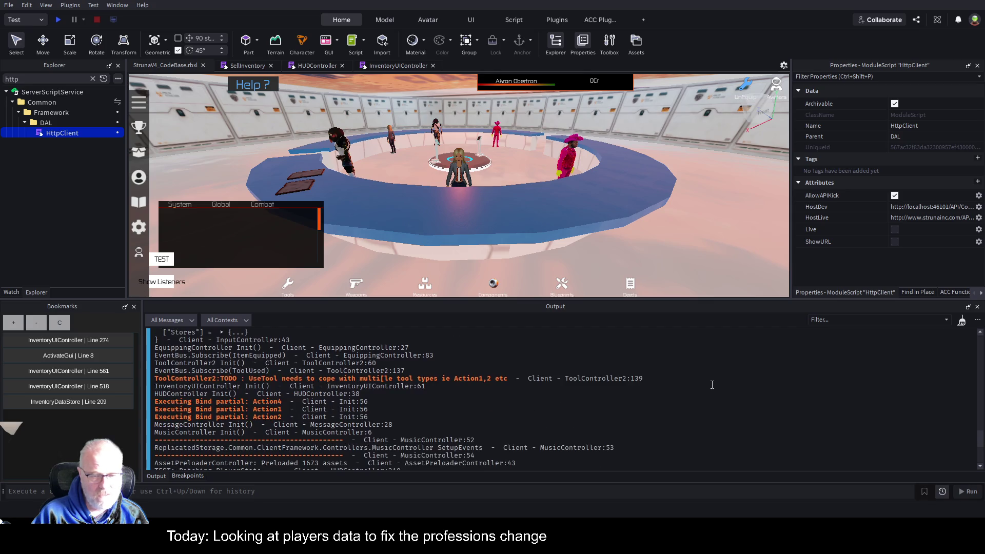
scroll(712, 385, down, 1)
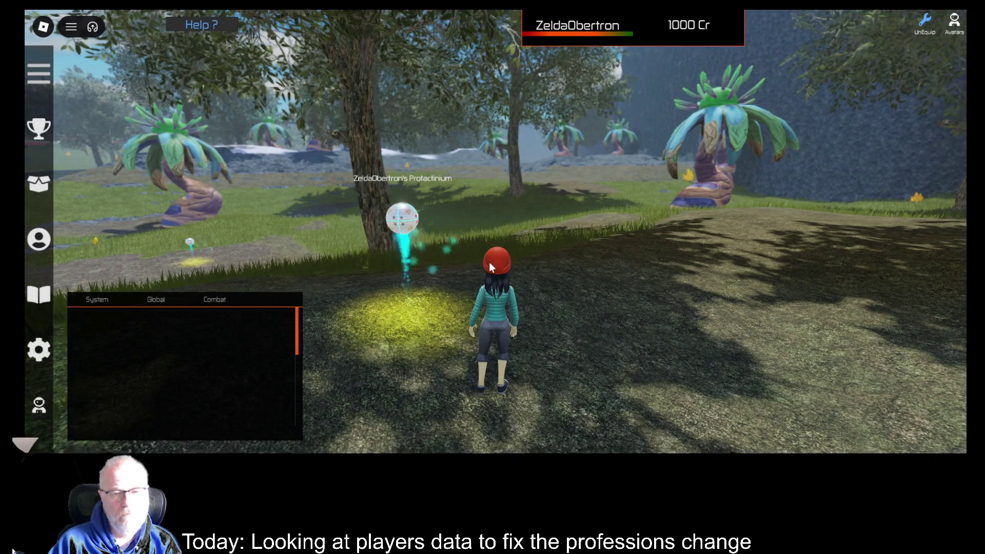
Step: Open the Tools inventory and walk the avatar toward the Protactinium orb
scroll(592, 278, down, 2)
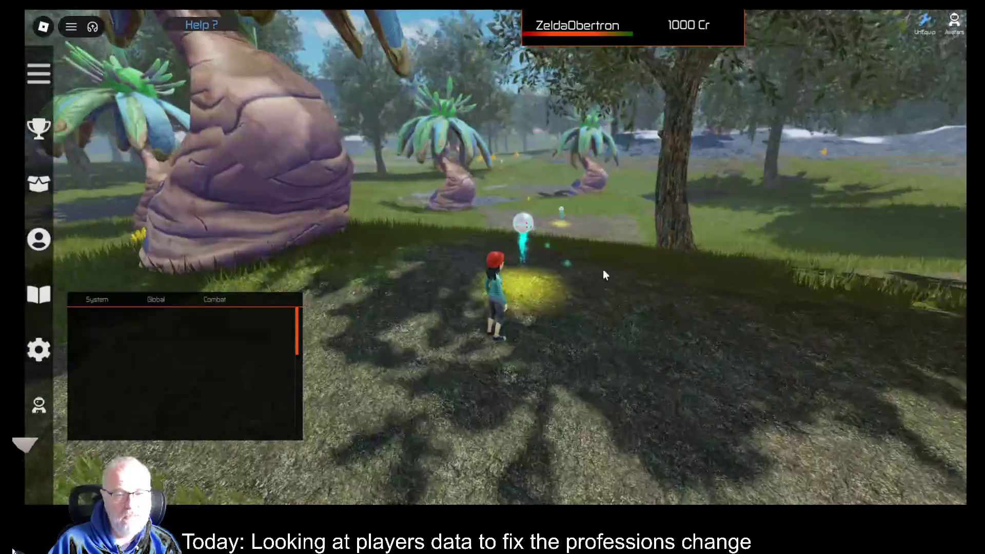
key(i)
key(i)
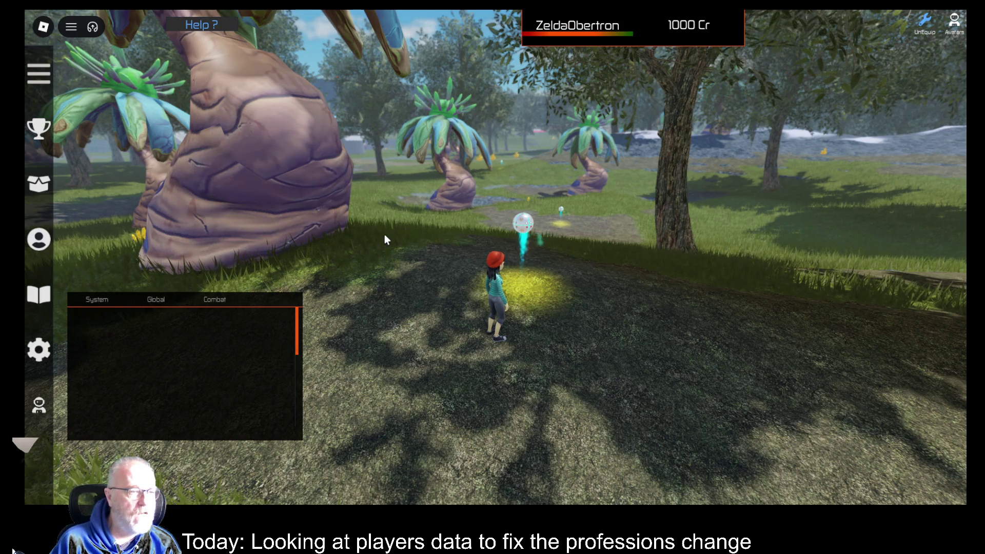
scroll(459, 299, up, 2)
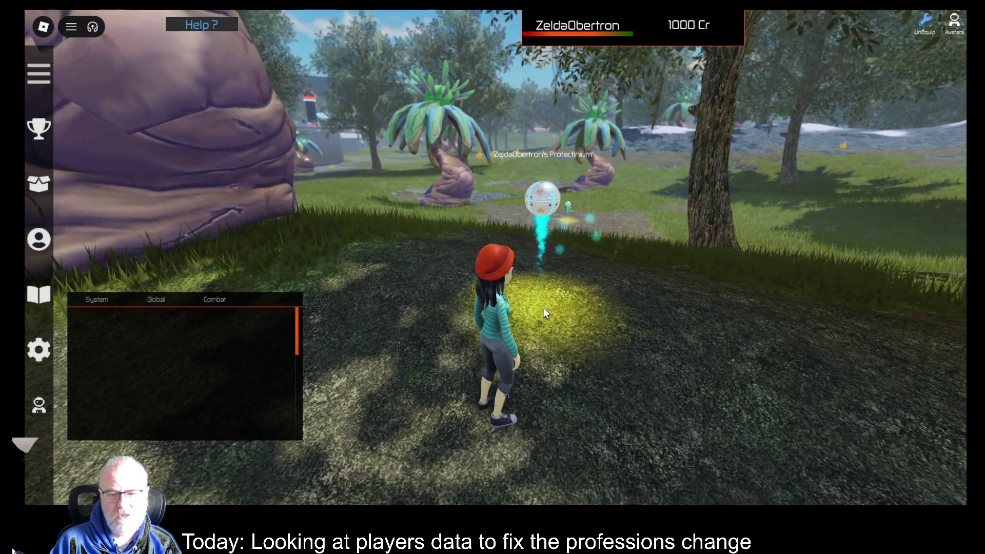
key(Right)
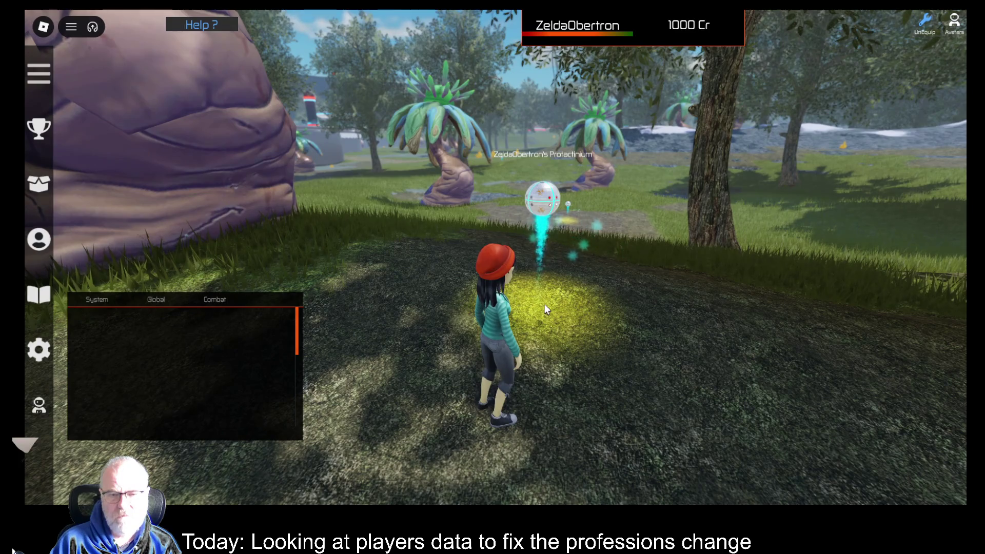
key(s)
key(w)
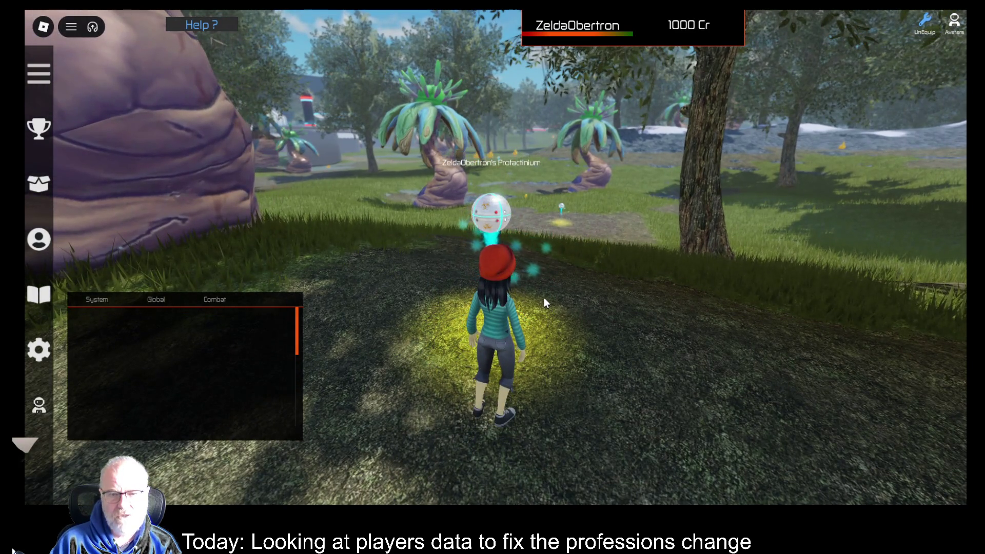
key(a)
key(s)
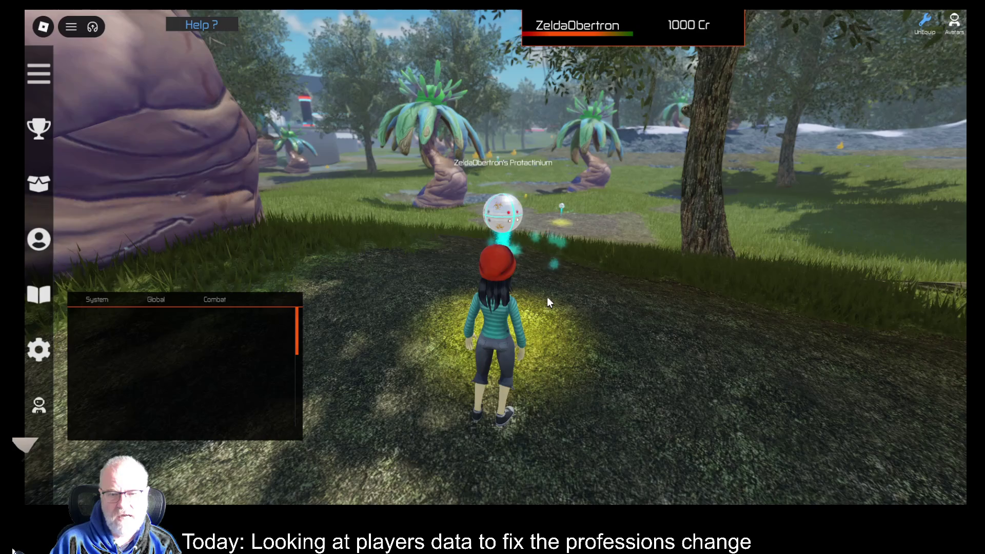
key(w)
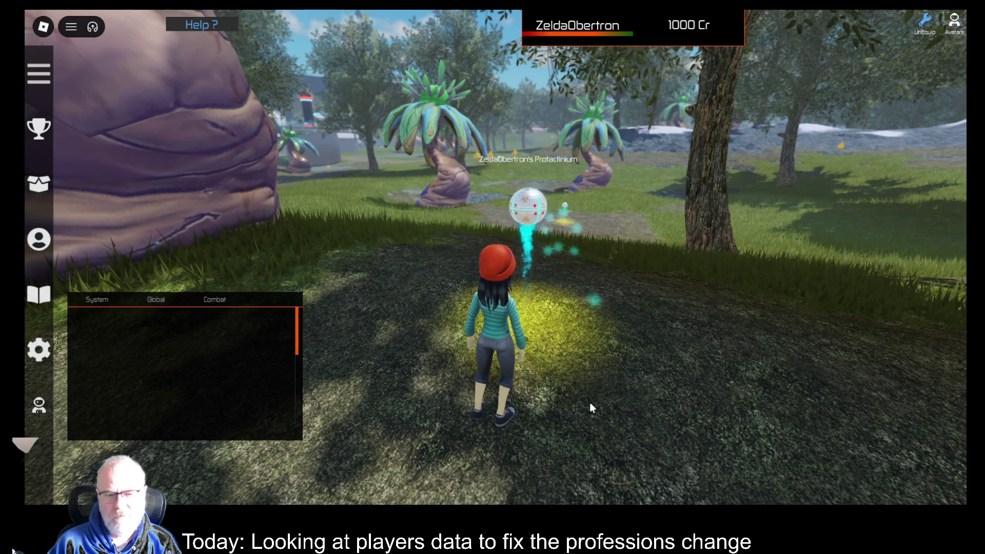
Step: Run the avatar up to the large purple tree
scroll(236, 379, down, 5)
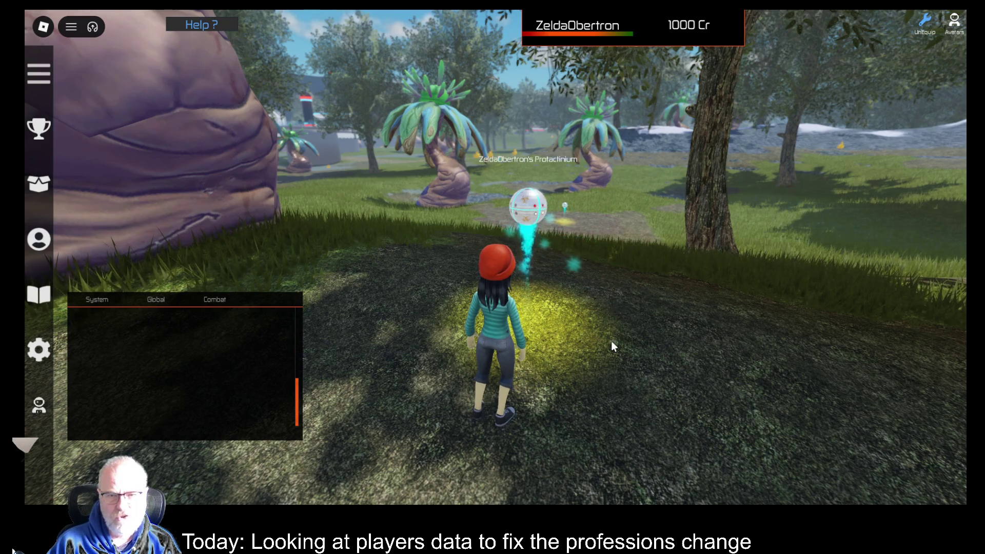
scroll(611, 336, up, 1)
scroll(610, 336, down, 4)
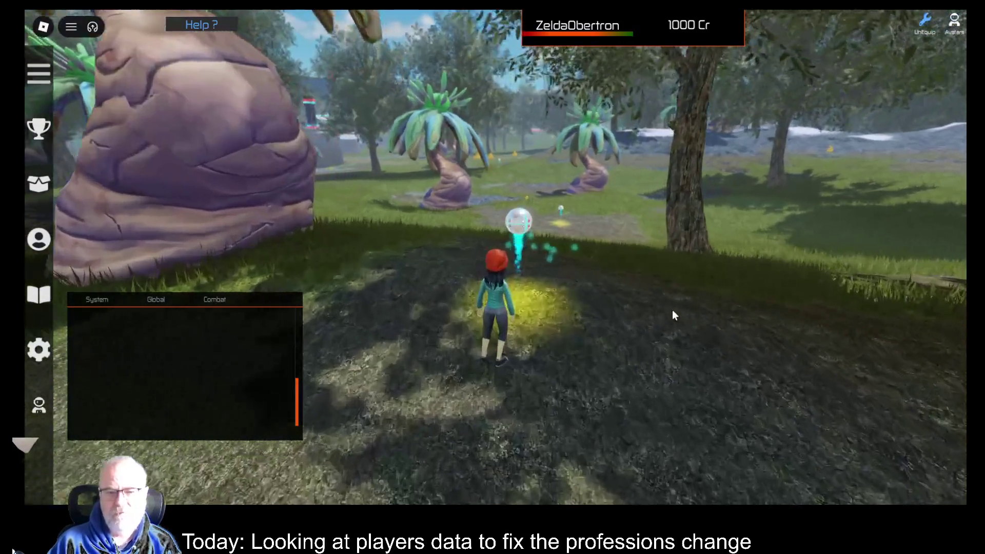
key(Left)
key(w)
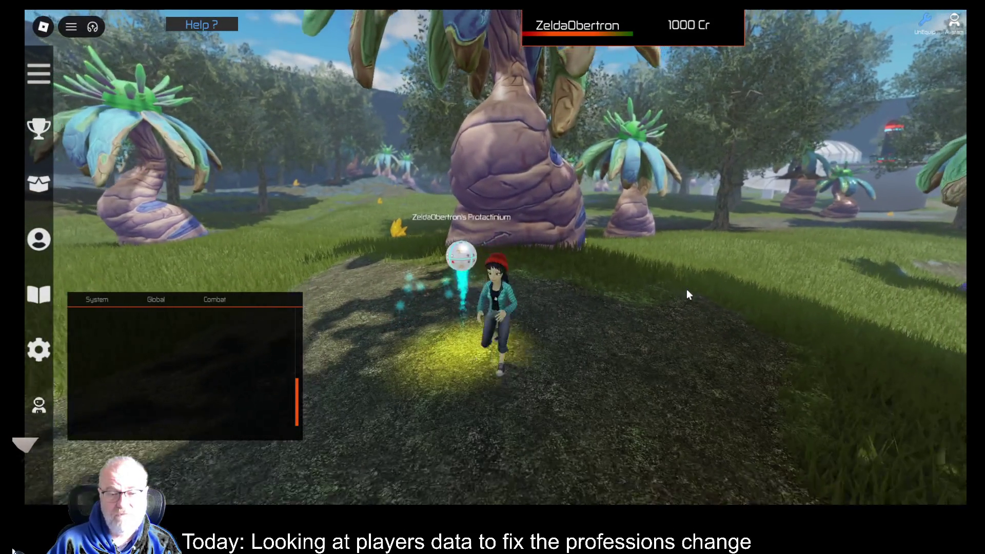
key(a)
key(w)
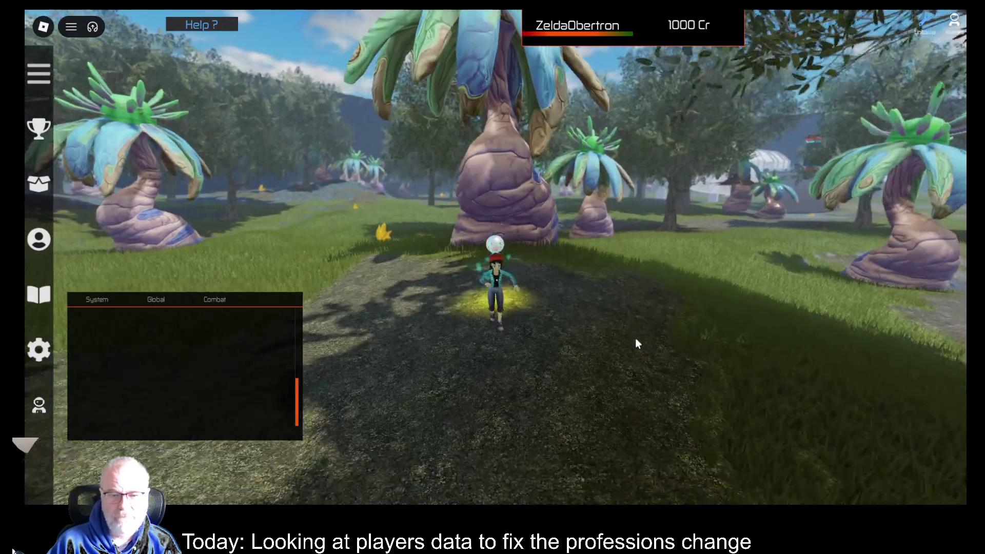
Step: Equip the OME001 mining tool and extract the Protactinium and Iodine deposits
key(i)
click(386, 140)
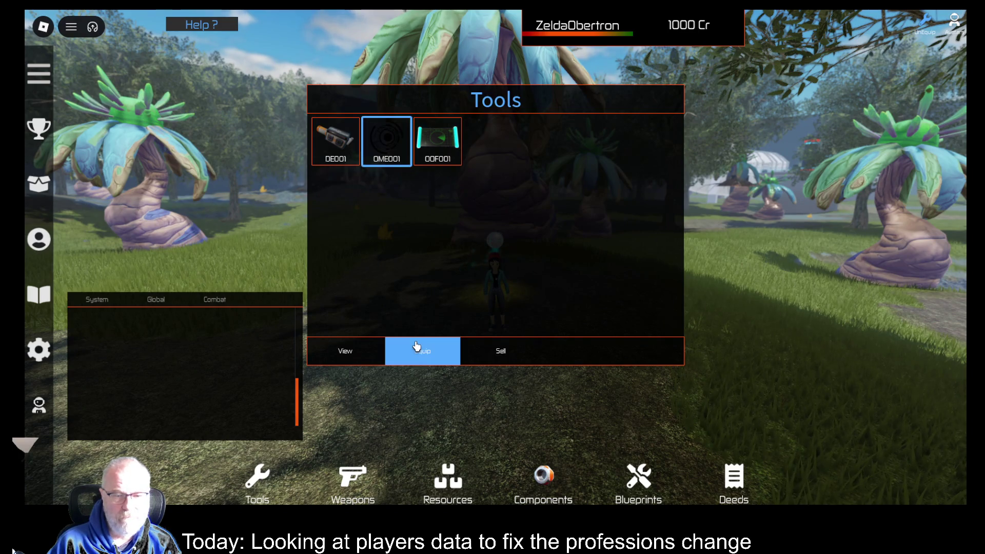
click(417, 347)
click(565, 312)
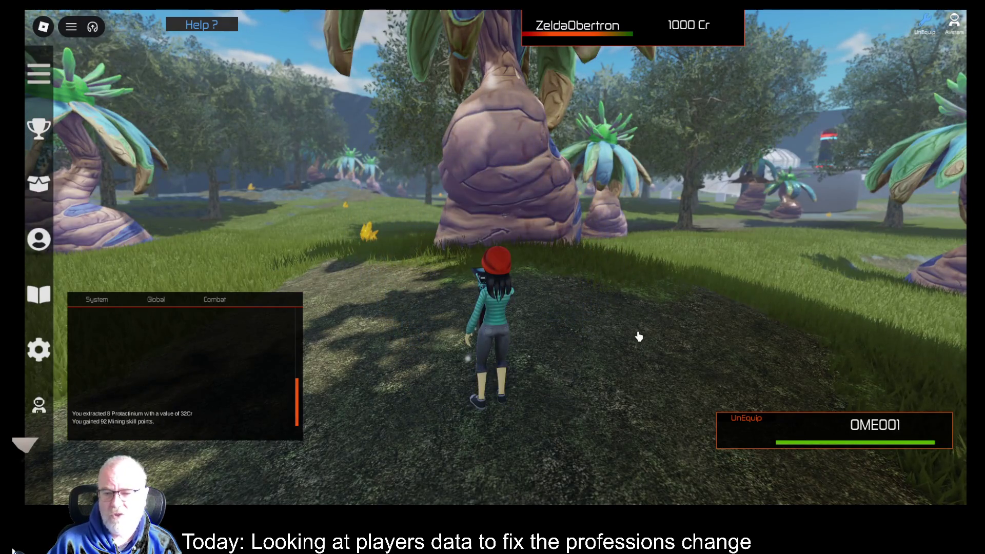
key(Left)
key(w)
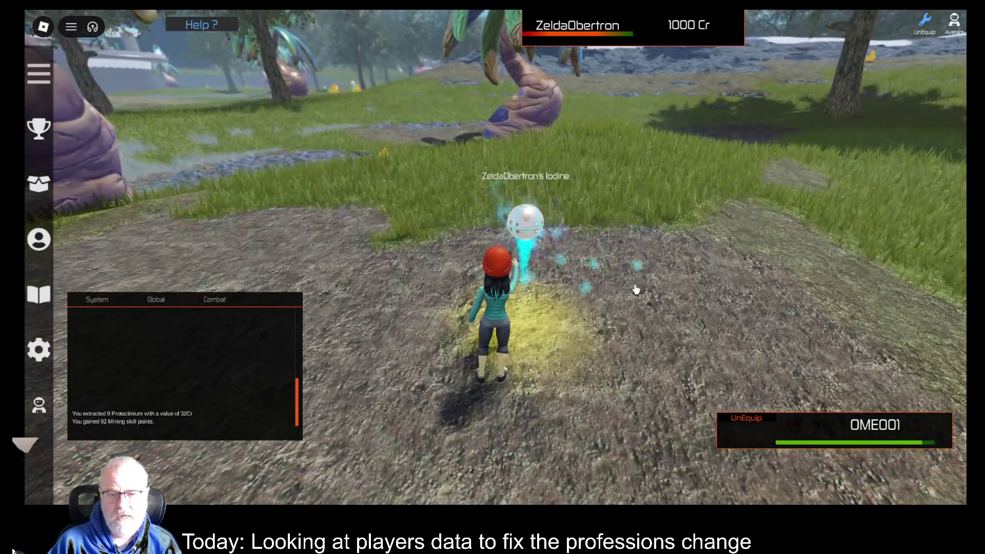
click(635, 290)
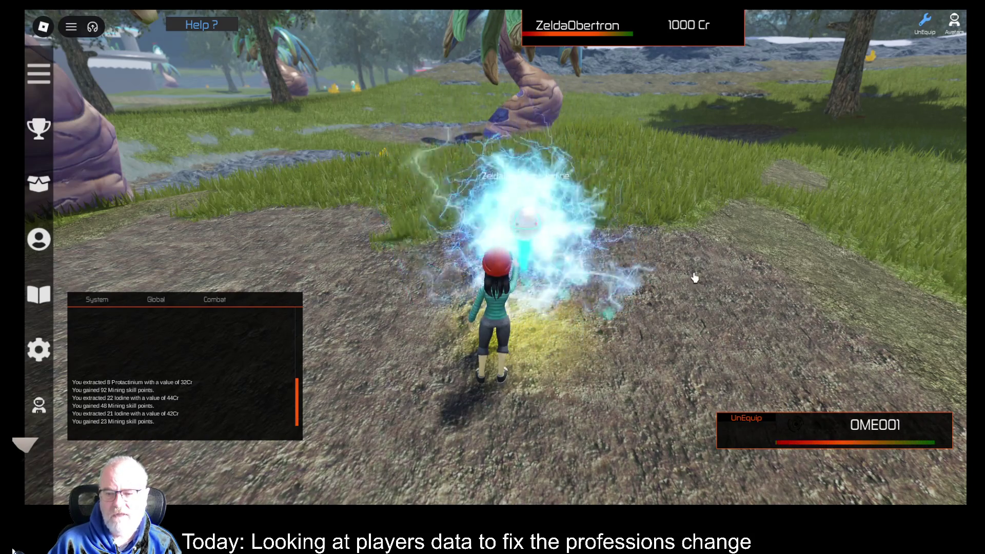
click(673, 305)
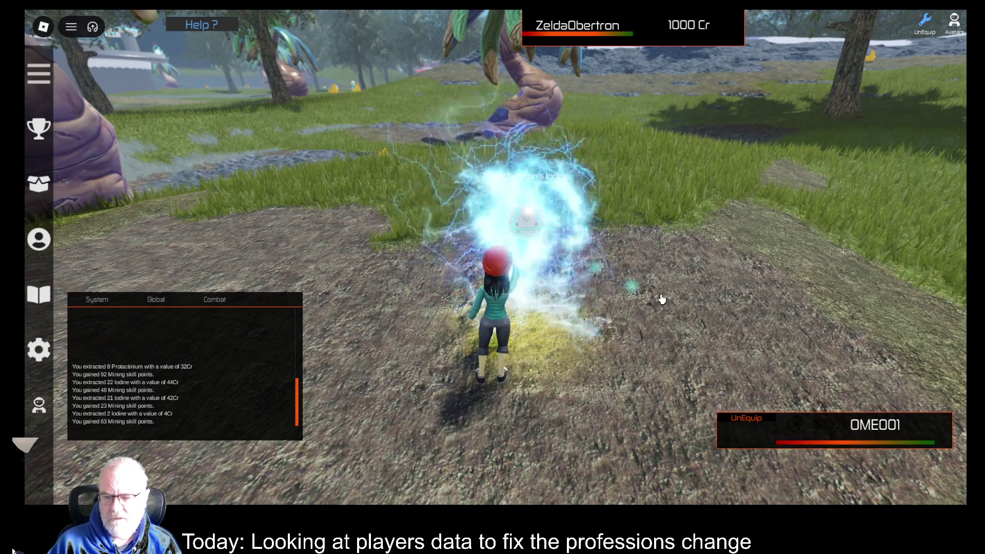
Step: Run the character across the field to the tentacle tree
key(w)
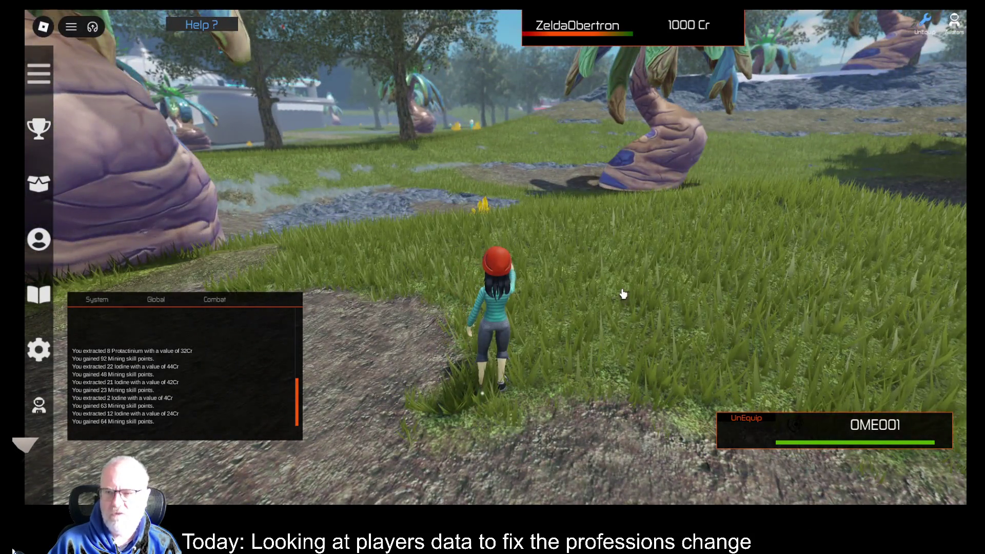
key(a)
key(a)
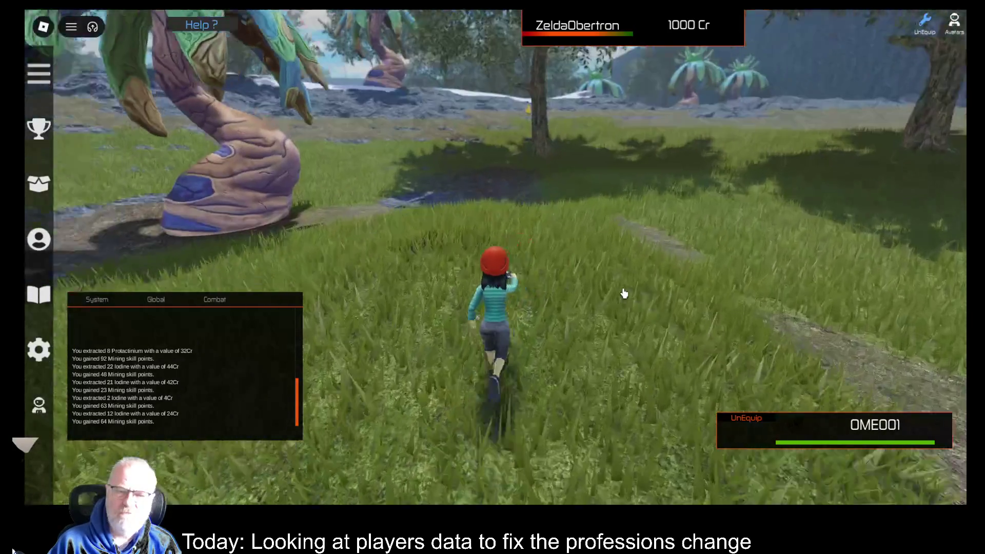
key(a)
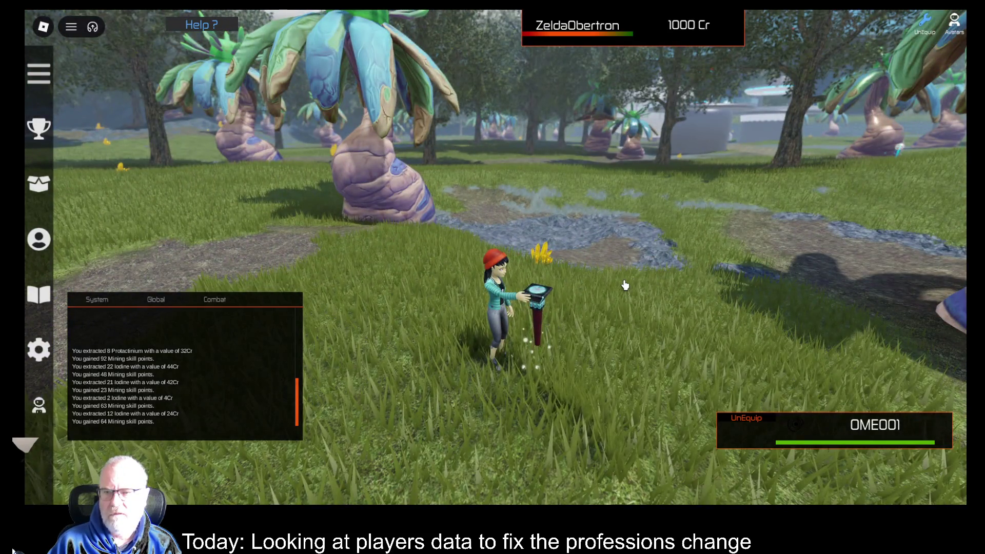
key(Left)
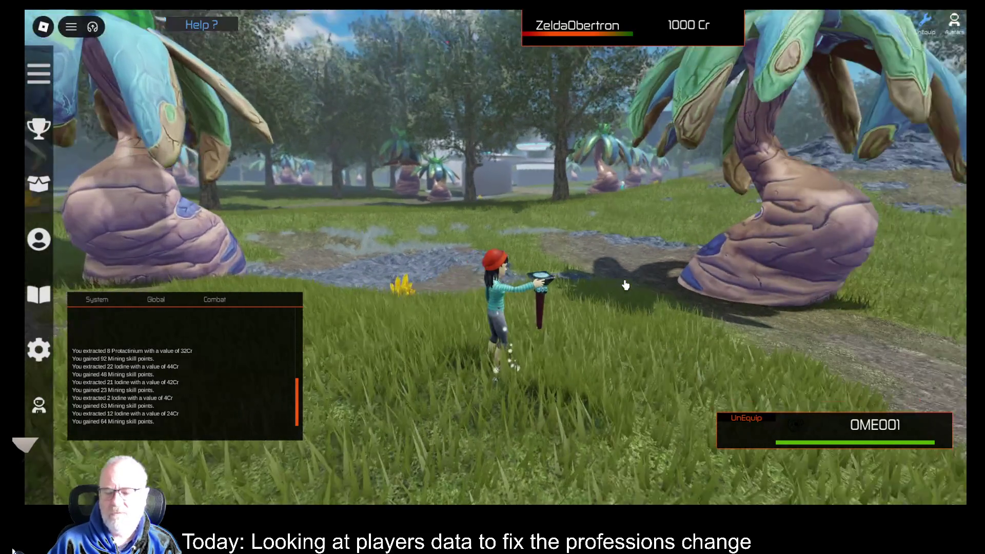
key(w)
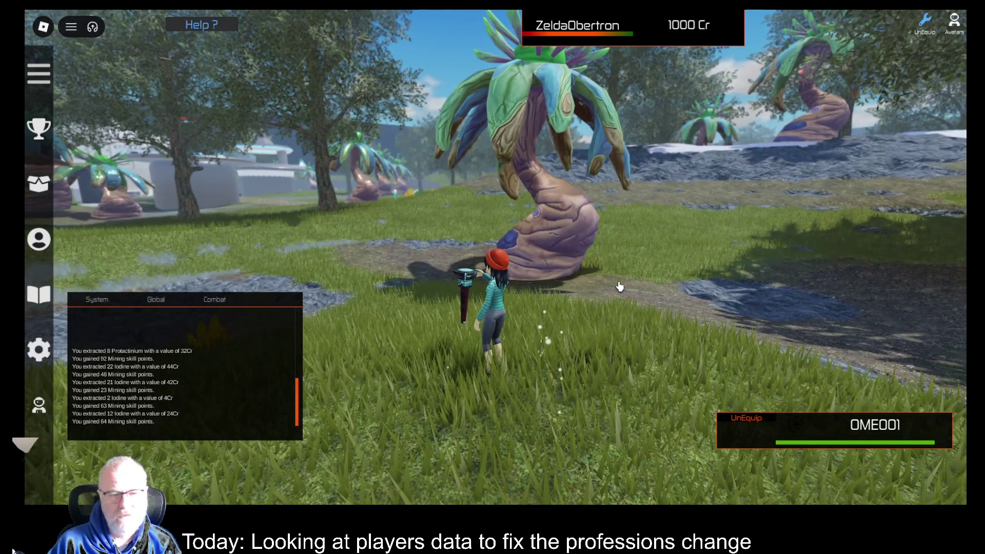
key(Left)
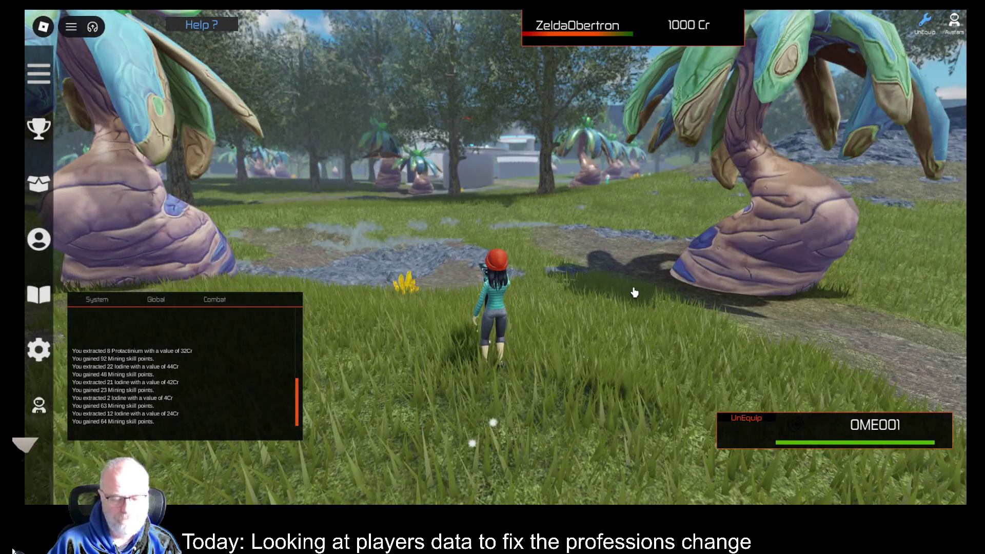
Step: Equip the OOF001 scanner, scan for resources to locate Cobalt, and show profession skill points
key(t)
click(437, 169)
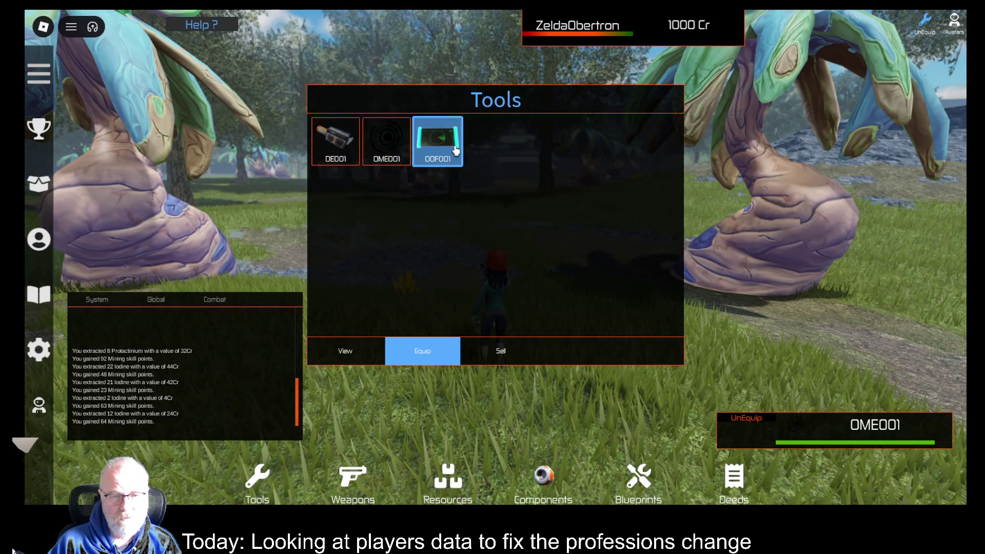
click(441, 341)
click(662, 343)
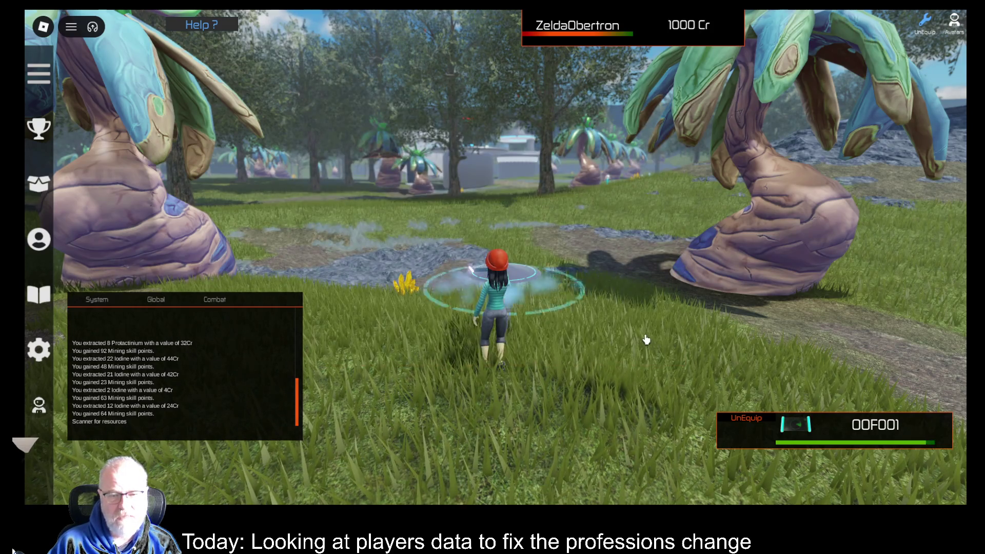
key(Right)
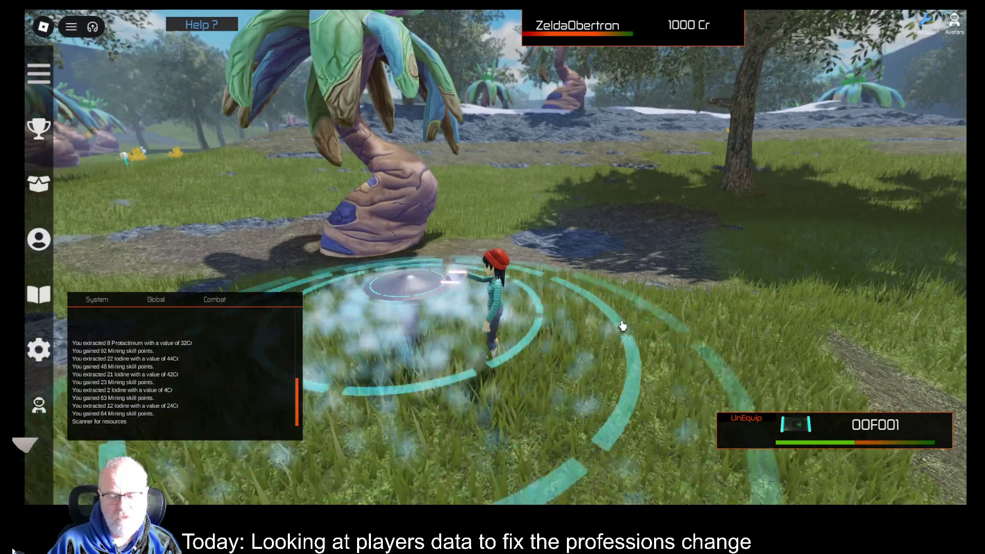
drag(256, 370, 248, 423)
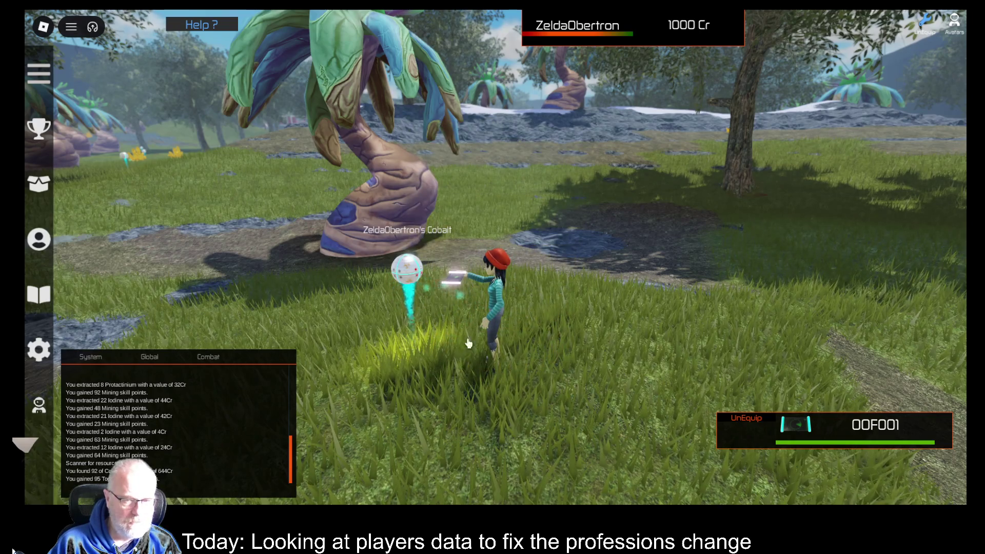
click(49, 251)
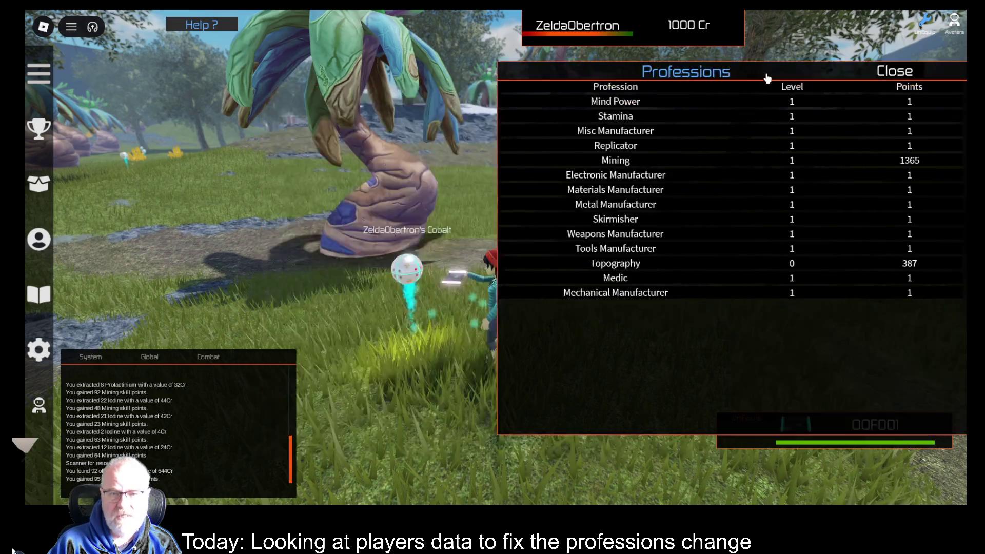
Step: Move the Professions panel to the bottom centre of the screen
mouse_move(767, 78)
mouse_down()
mouse_move(703, 158)
mouse_move(712, 185)
mouse_up()
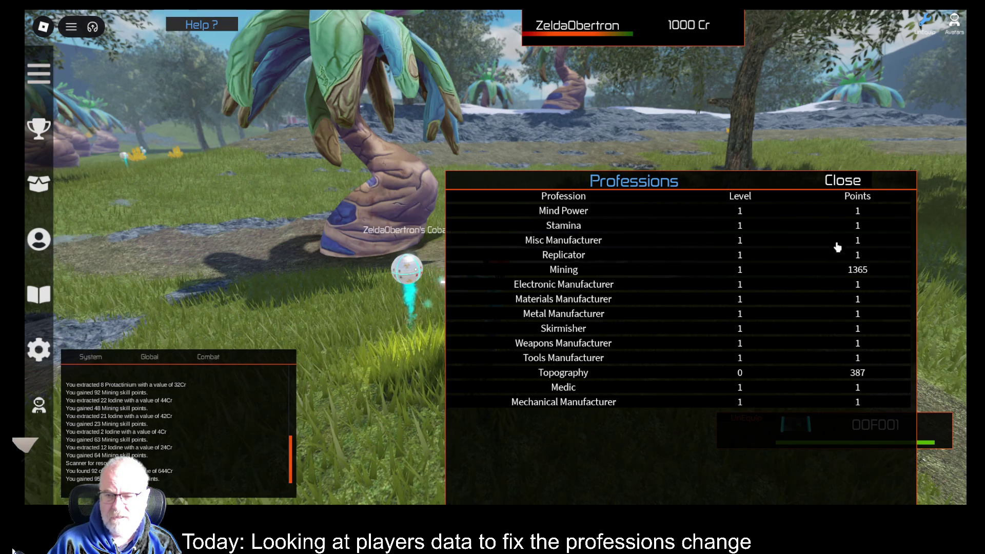
mouse_move(791, 186)
mouse_down()
mouse_move(761, 222)
mouse_move(613, 321)
mouse_move(564, 392)
mouse_move(566, 410)
mouse_up()
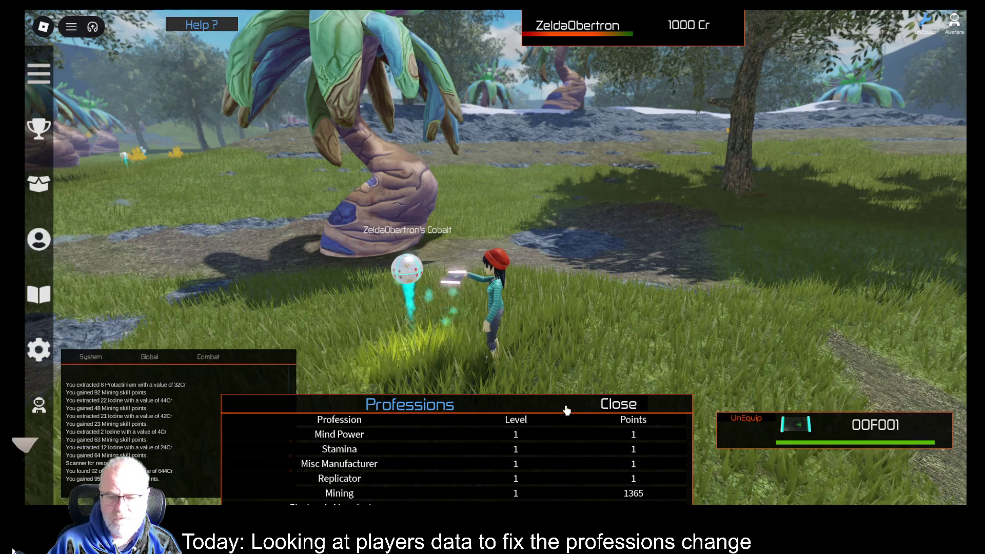
drag(470, 405, 577, 402)
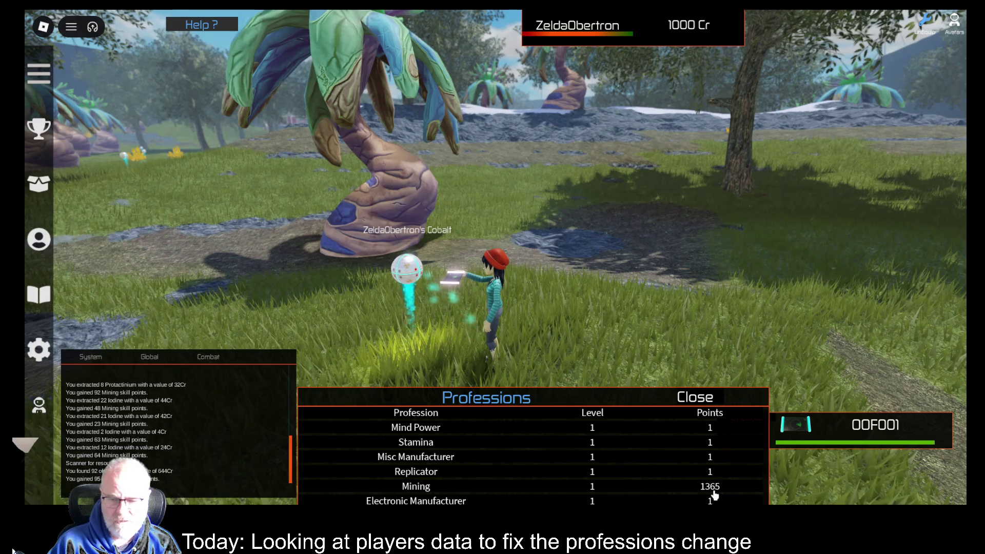
Step: Equip the OME001 mining tool again and extract the Cobalt deposit
key(t)
click(387, 141)
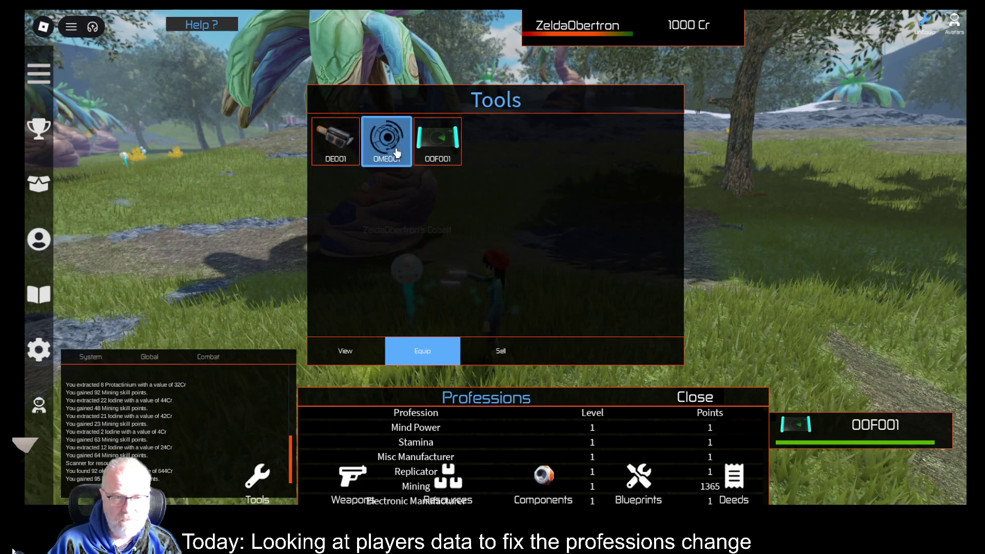
click(405, 339)
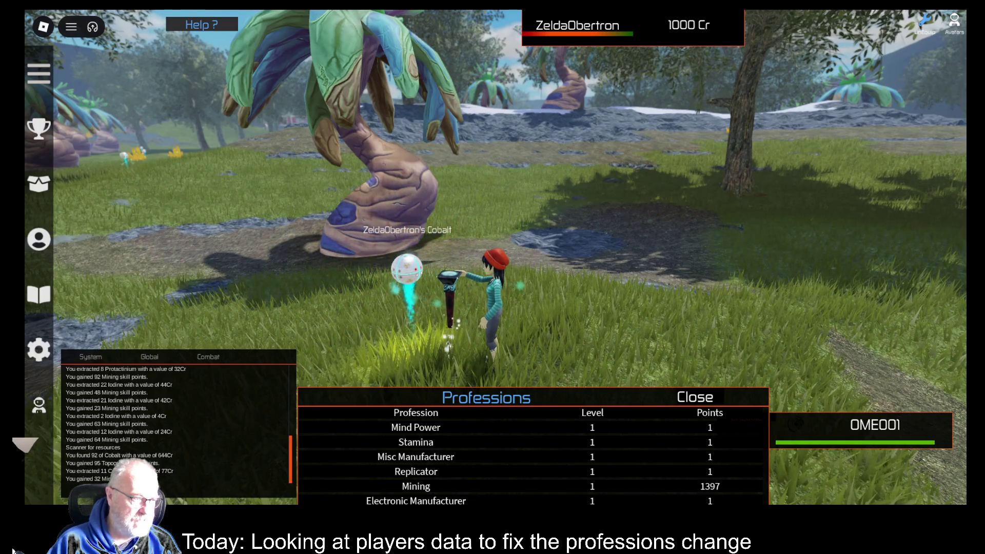
click(587, 339)
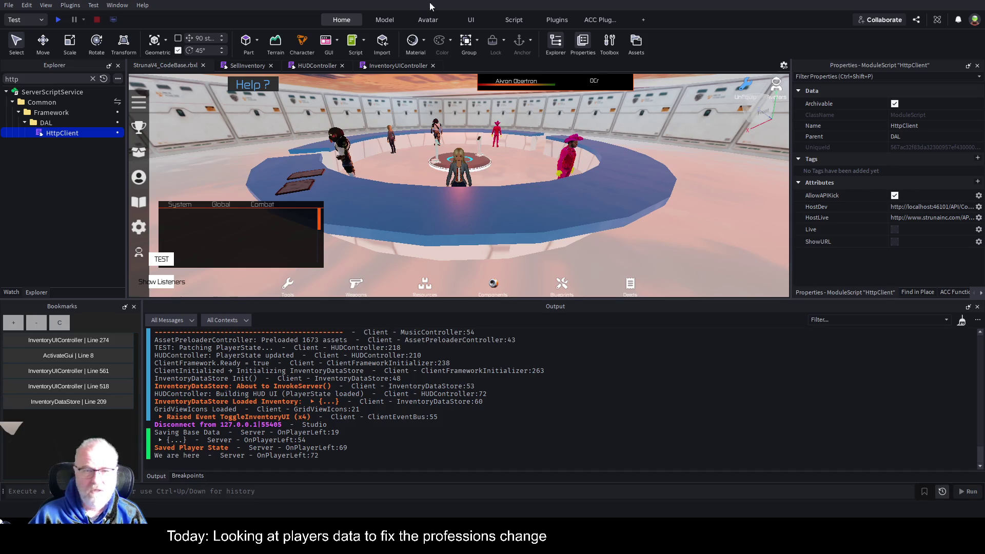
Step: Show the ACC Plugins tools and toggle the terrain and IT Soft Utils panels
click(595, 20)
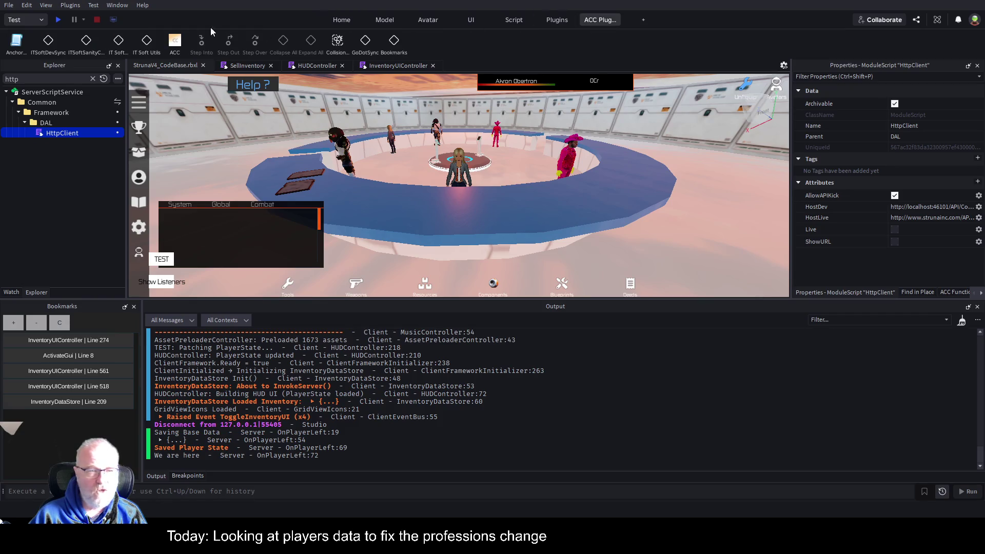
click(117, 40)
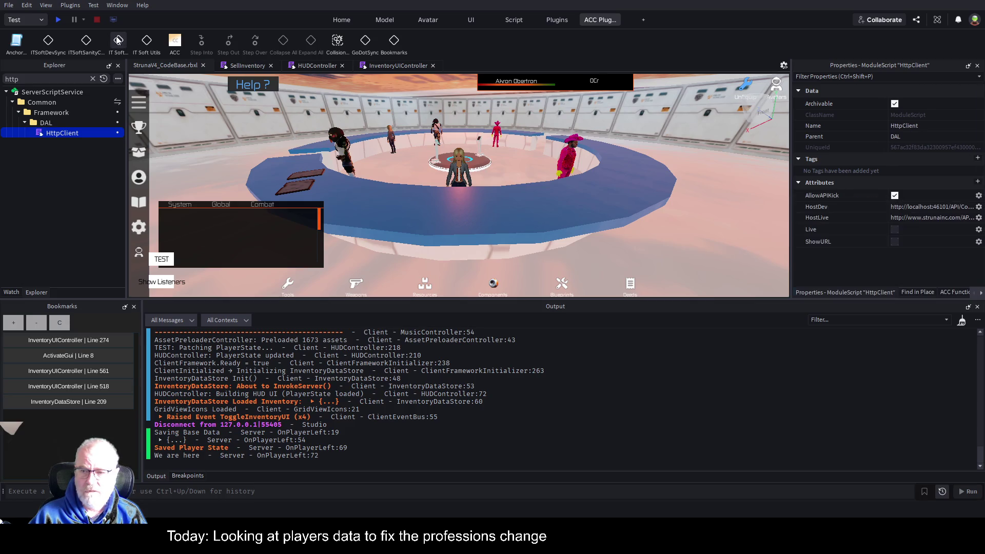
click(149, 45)
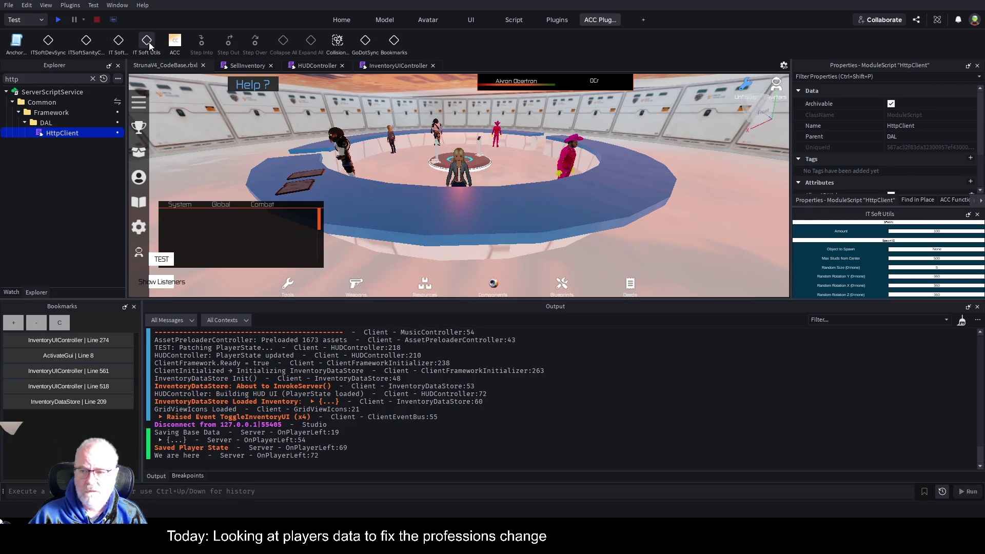
click(149, 45)
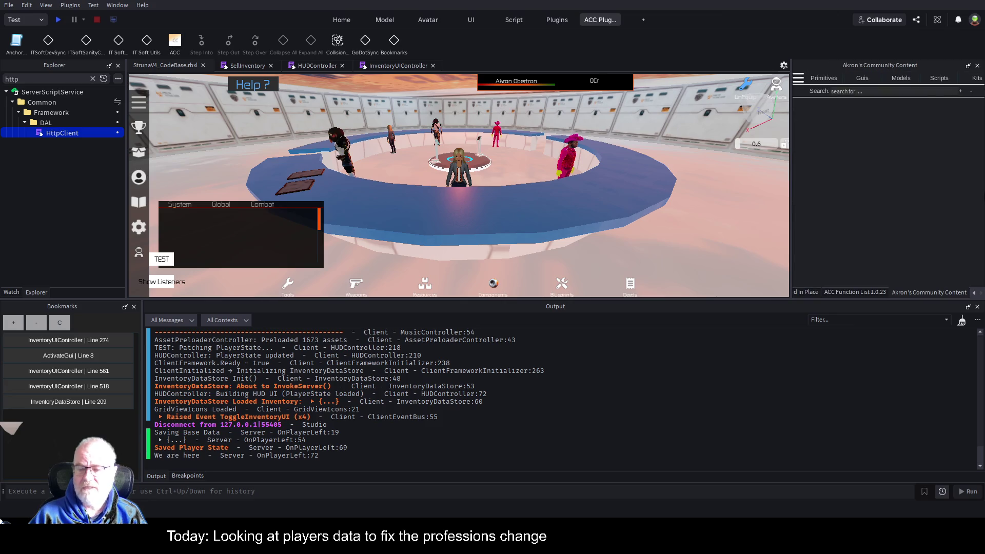
Step: Widen Akron's Community Content panel and browse its Primitives and Guis collections
drag(791, 210, 661, 210)
mouse_move(725, 299)
mouse_down()
mouse_move(738, 374)
mouse_move(718, 408)
mouse_up()
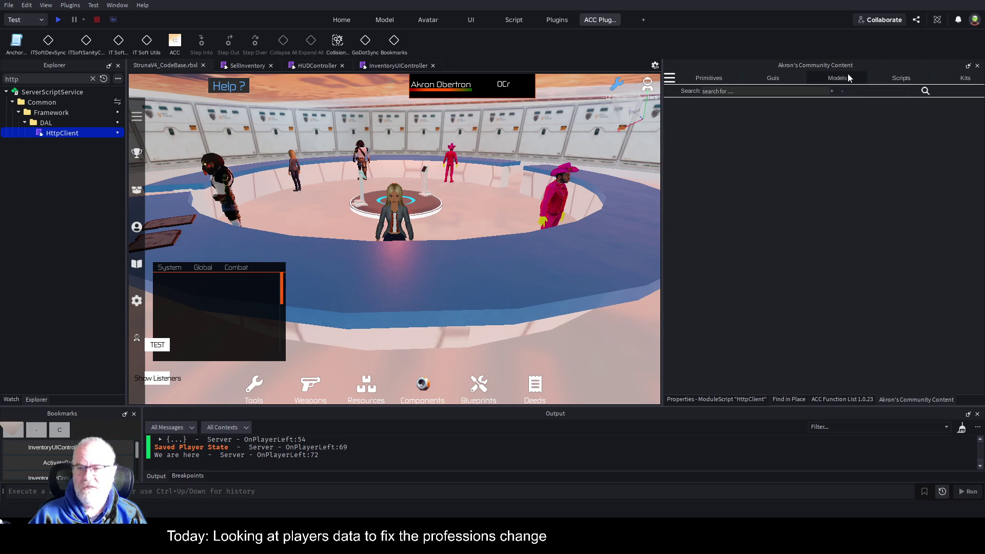
click(708, 78)
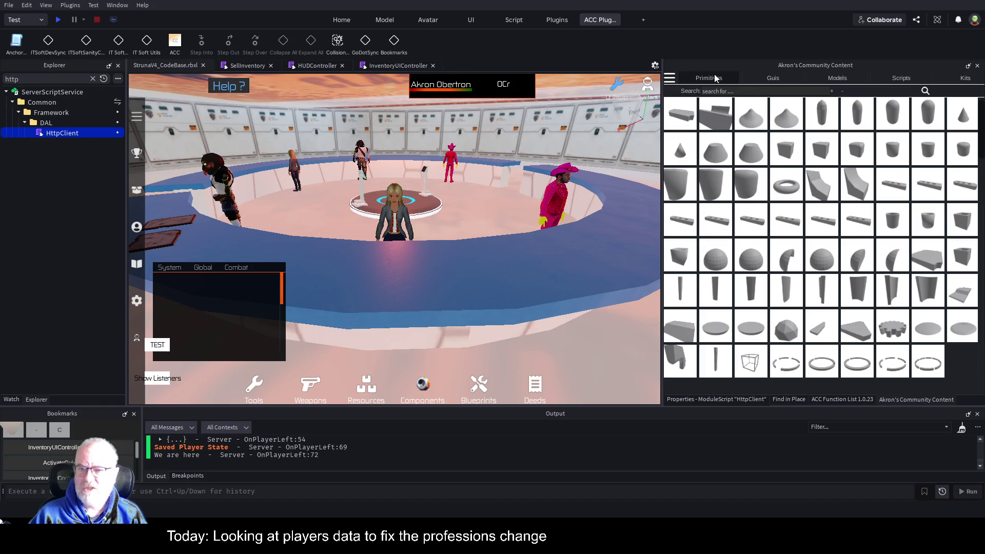
click(765, 80)
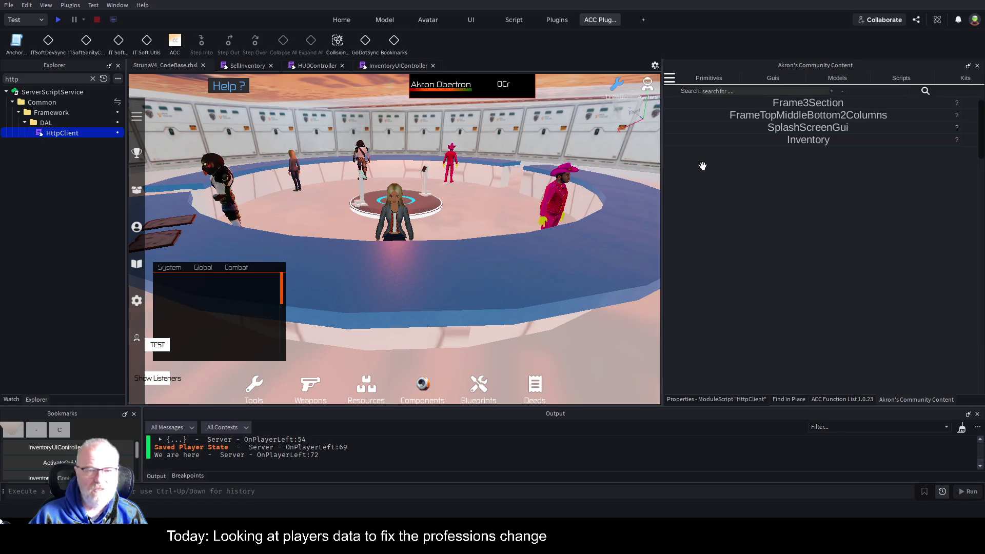
click(699, 78)
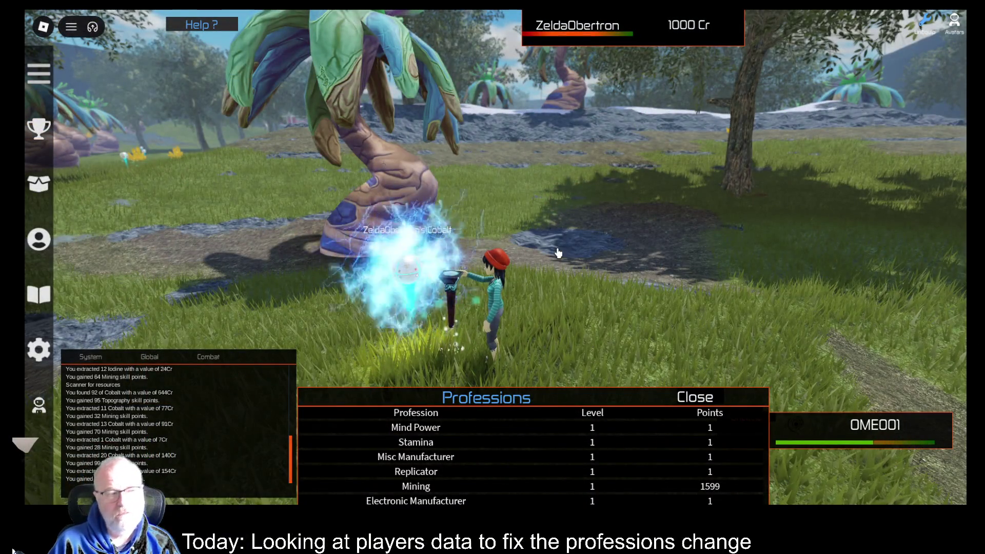
Step: Close the Professions panel and view Cobalt's details in Resources (quantity 230)
mouse_move(576, 403)
mouse_down()
mouse_move(809, 26)
mouse_move(782, 30)
mouse_up()
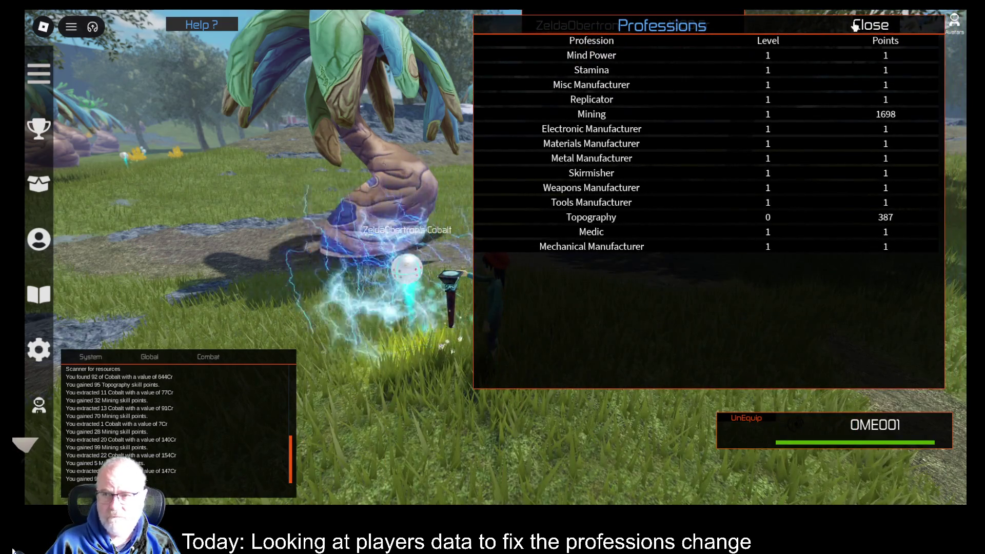
click(855, 24)
key(i)
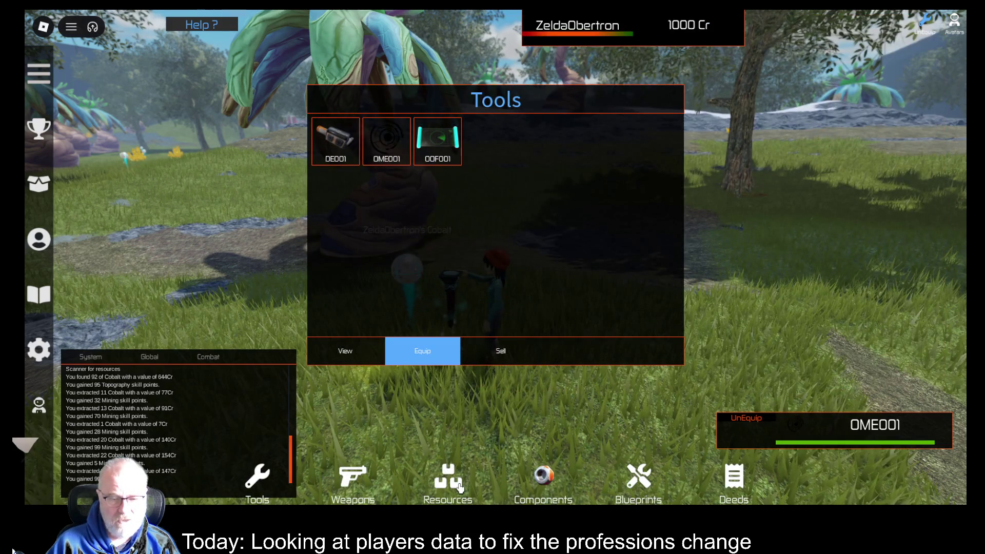
click(459, 489)
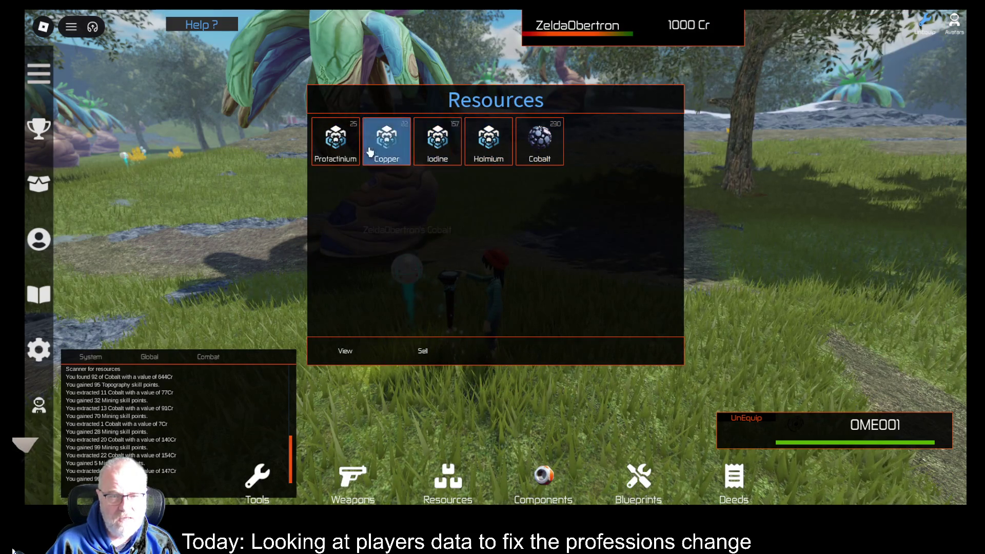
click(534, 159)
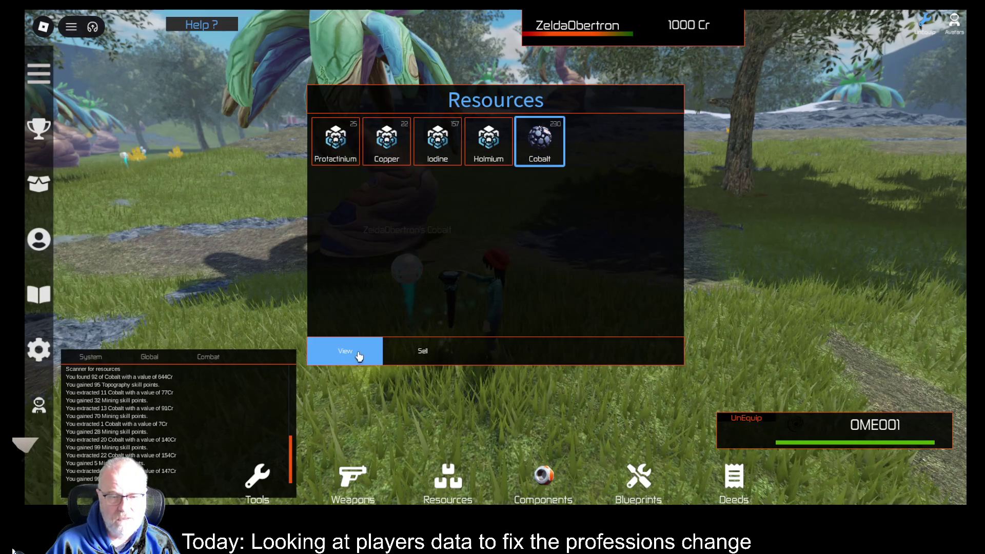
click(354, 354)
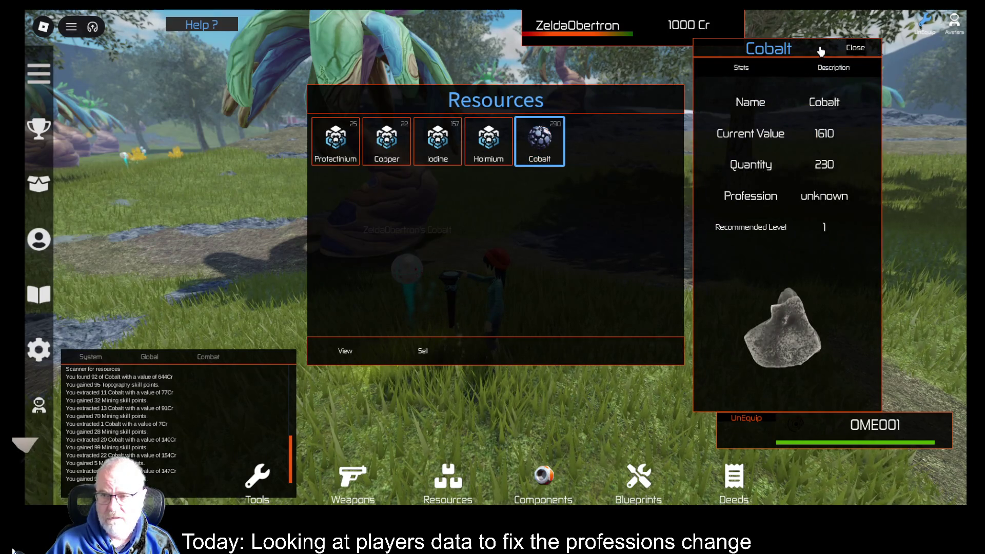
Step: Glance at Components, select Copper in Resources, and close the inventory
click(854, 49)
click(550, 485)
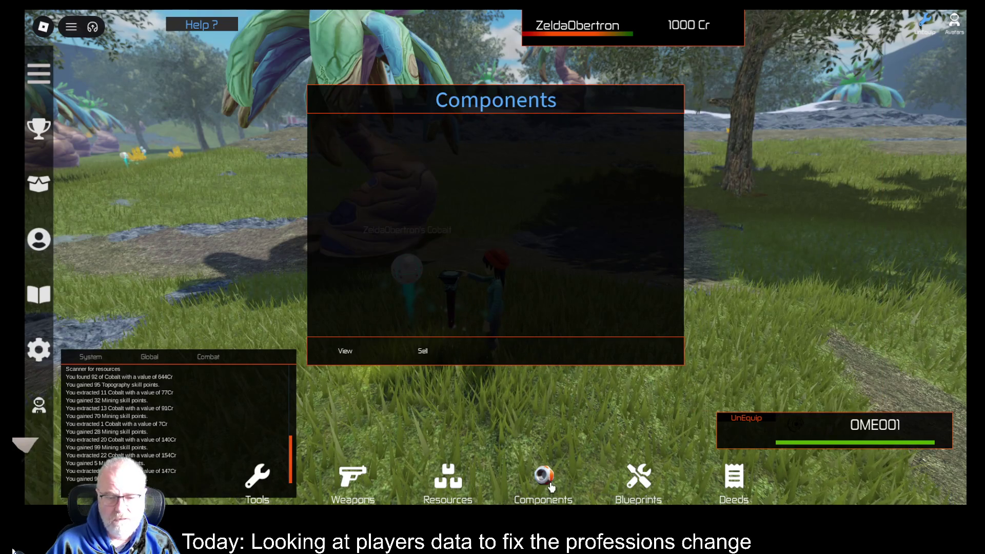
click(446, 500)
click(402, 160)
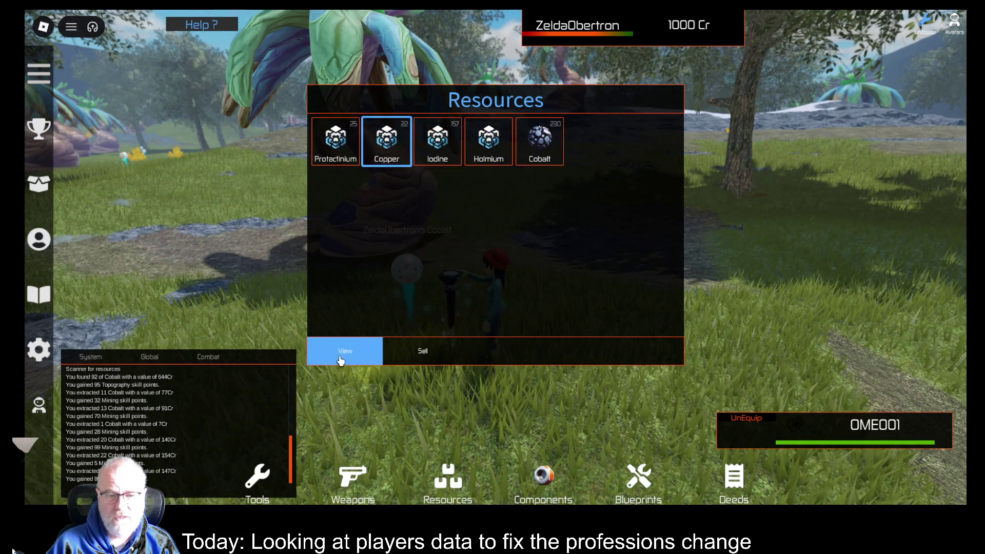
click(641, 188)
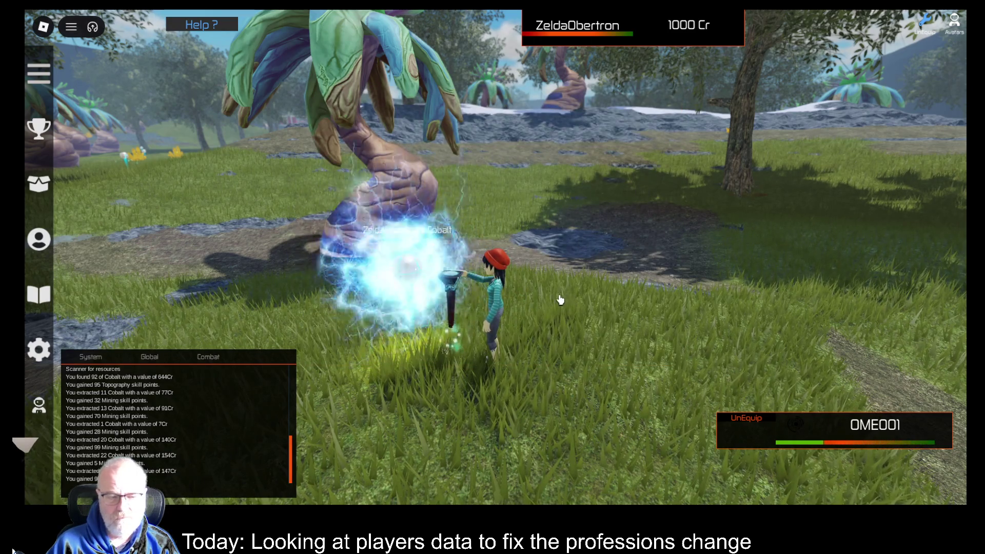
Step: Get into the pickup truck, drive it along the path, and exit at a new spot
key(Left)
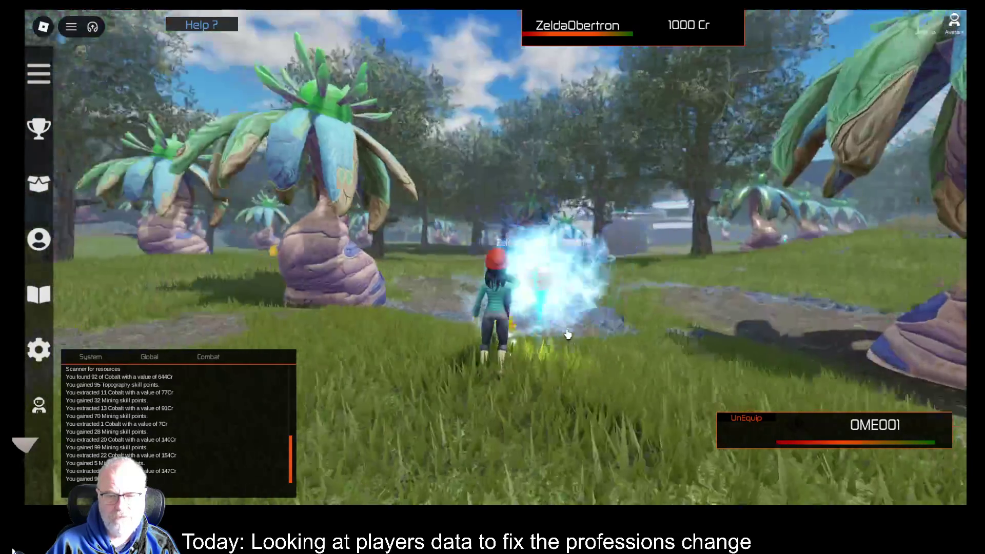
key(Left)
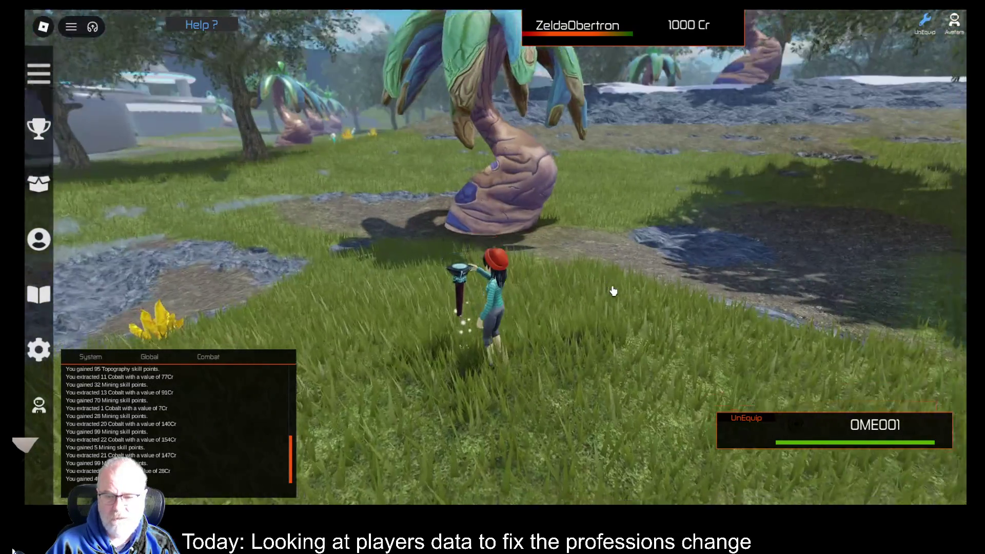
key(Left)
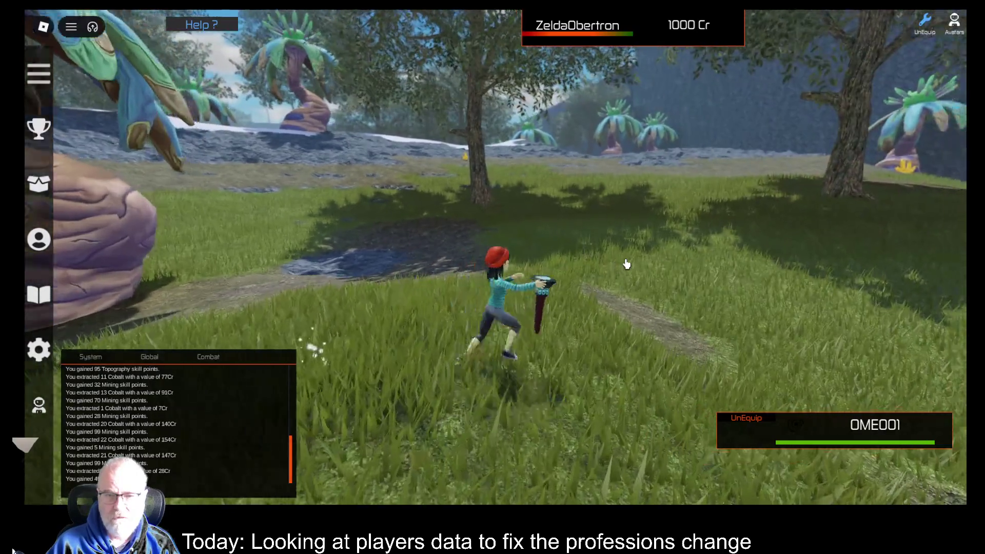
key(w)
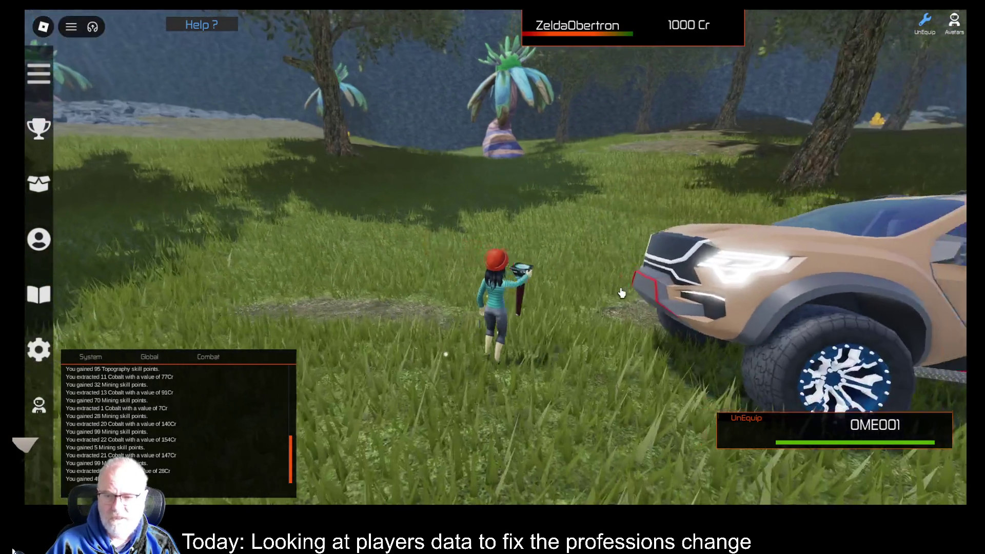
key(d)
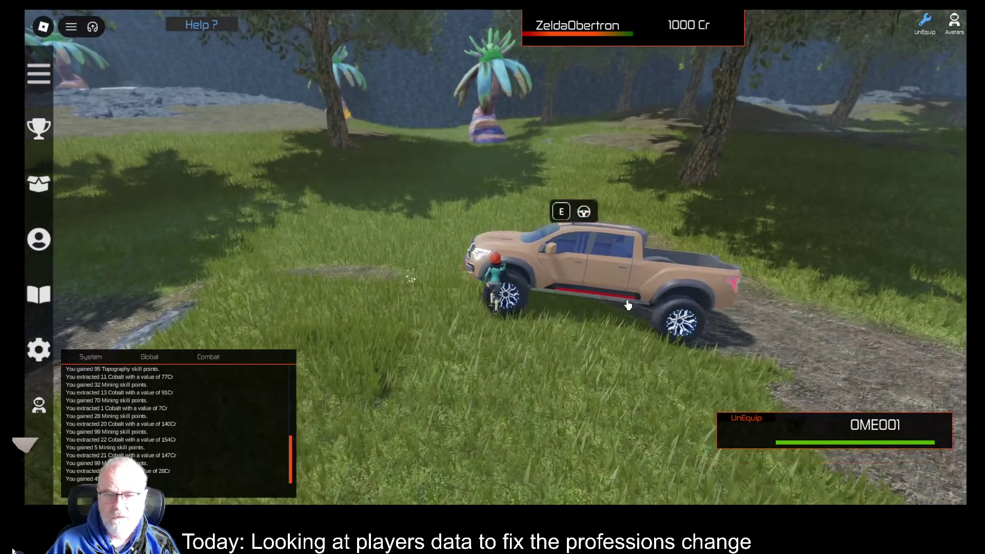
key(e)
key(w)
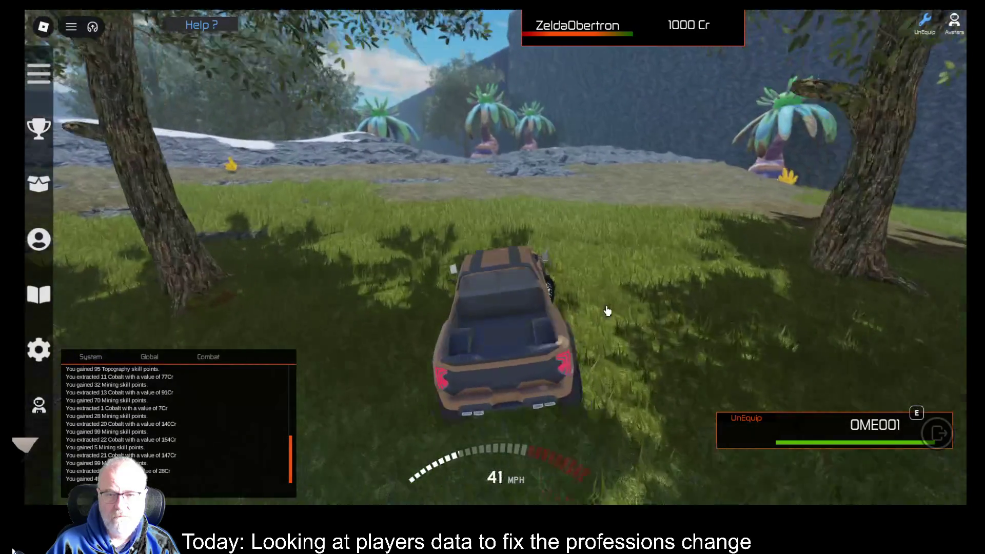
key(e)
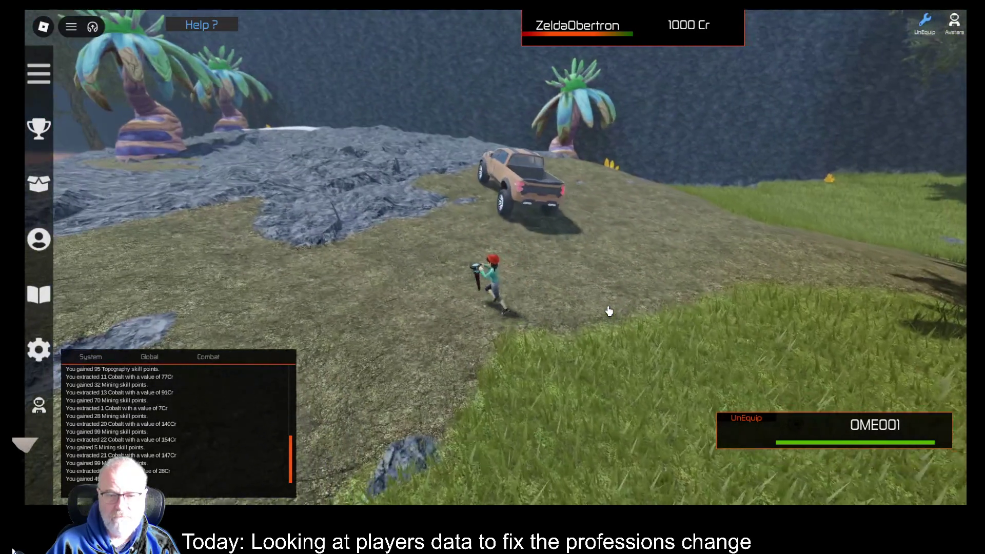
Step: Equip the OOF001 scanner from Tools and scan the surrounding ground
key(i)
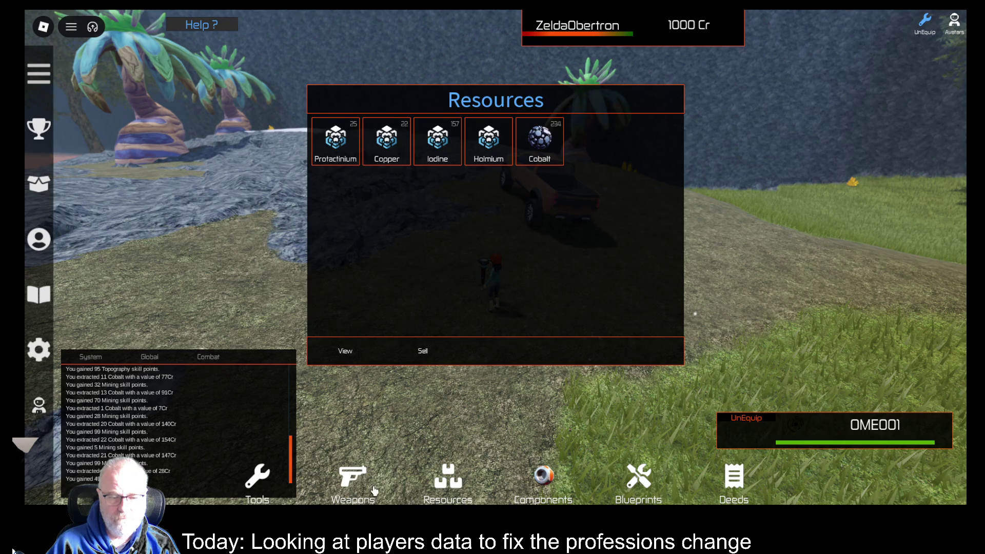
click(257, 487)
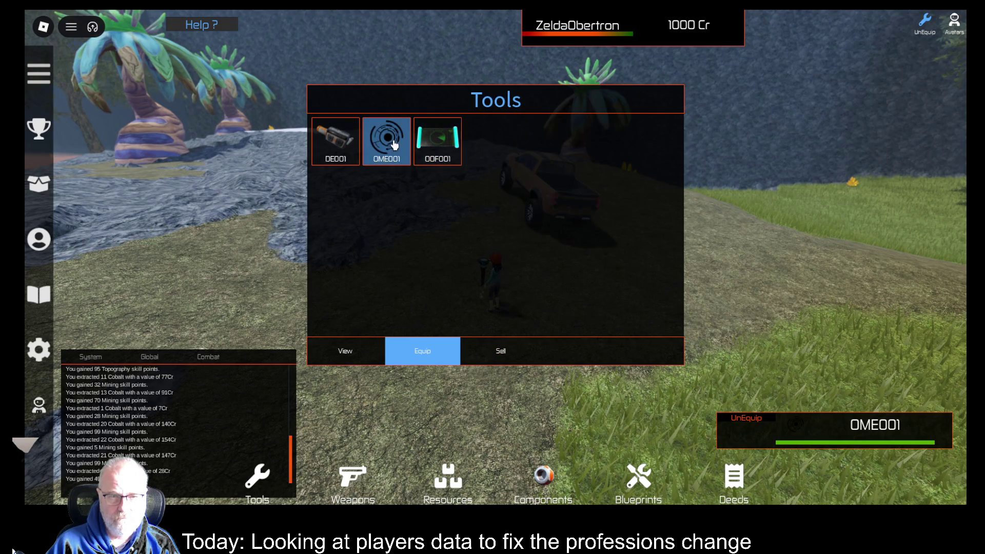
click(428, 355)
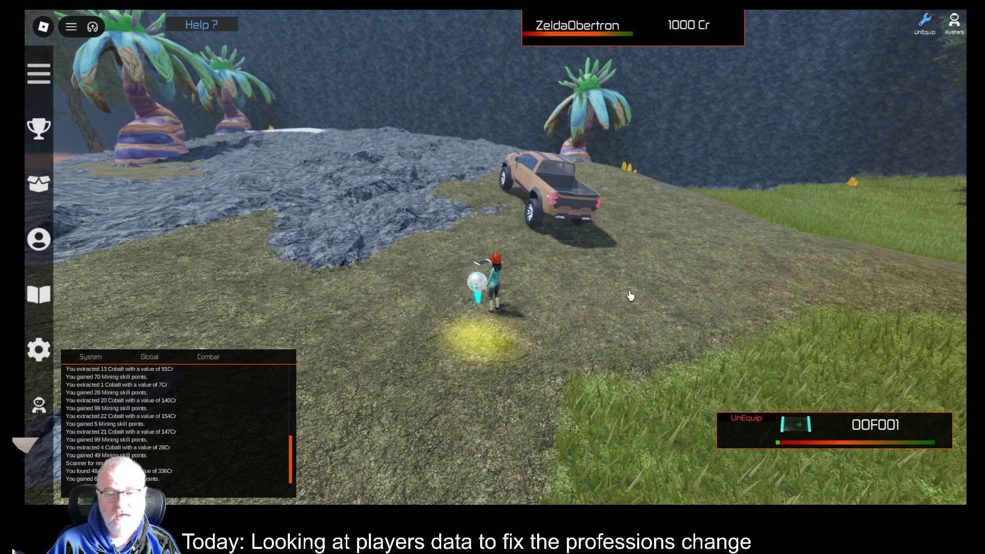
key(Left)
key(Left)
key(Left)
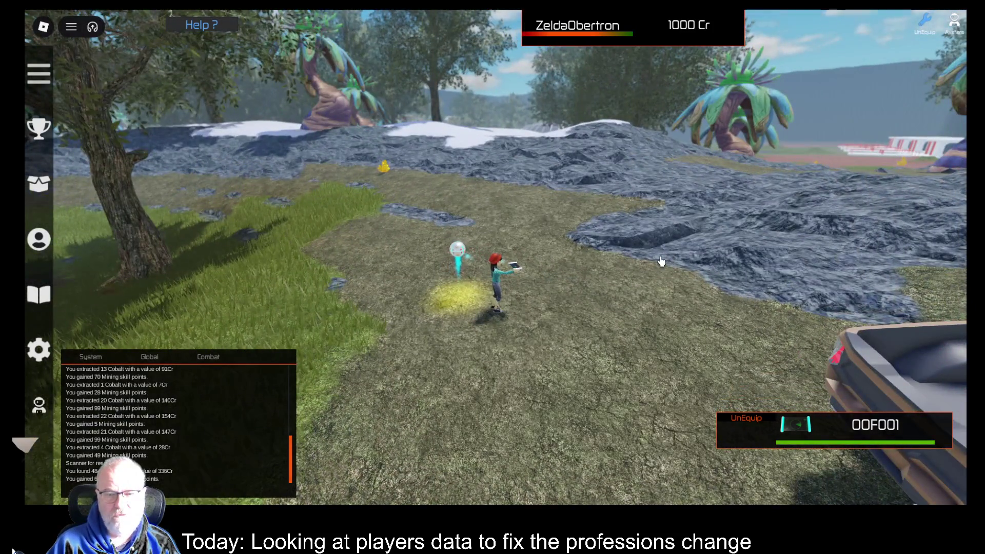
key(Right)
key(Right)
key(Right)
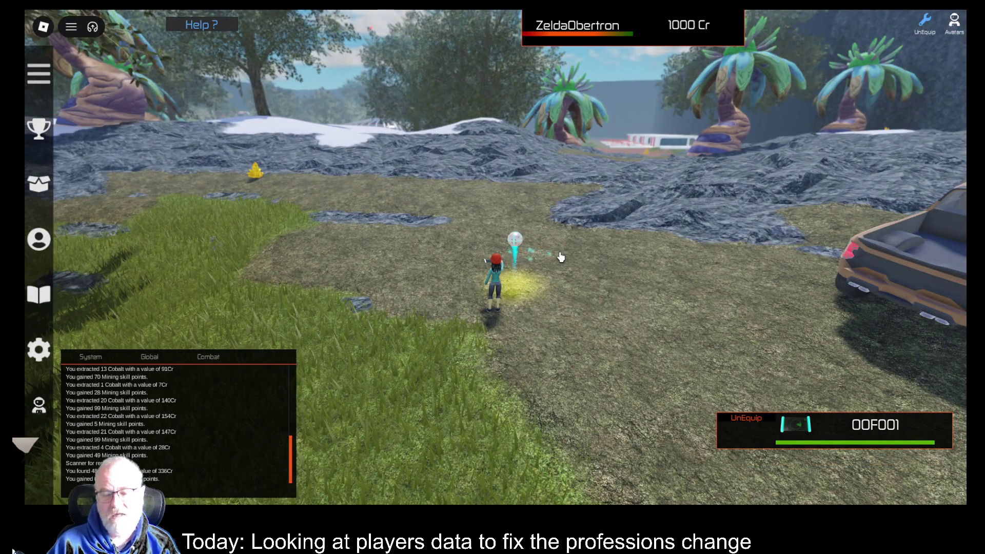
Step: Walk past the parked vehicles, then reopen Tools and select the OME001 mining tool
key(d)
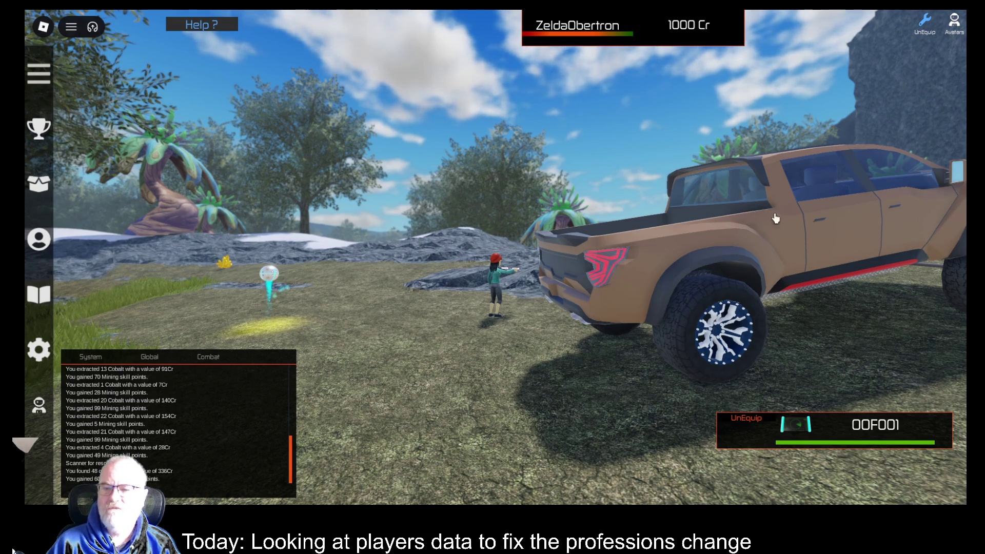
drag(588, 297, 572, 241)
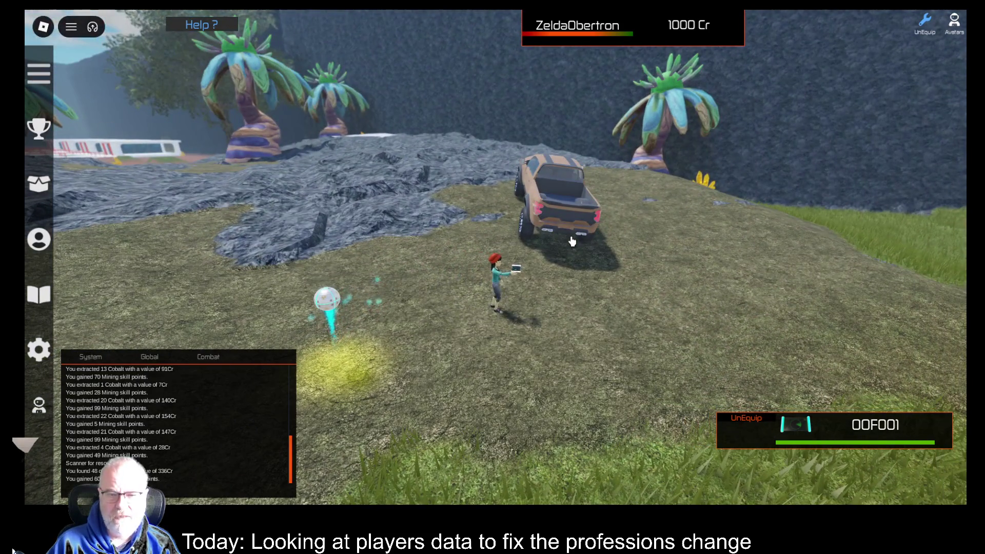
key(s)
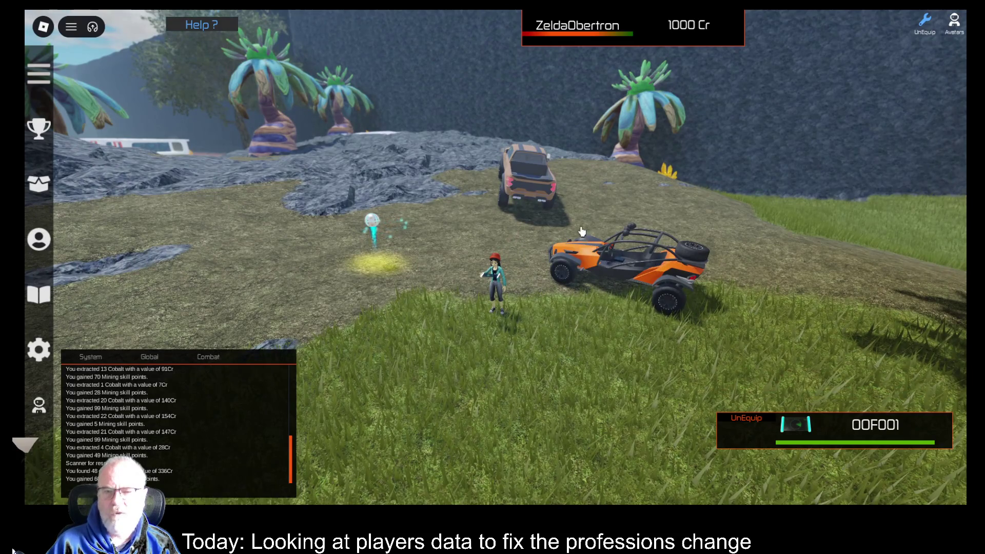
key(w)
key(w)
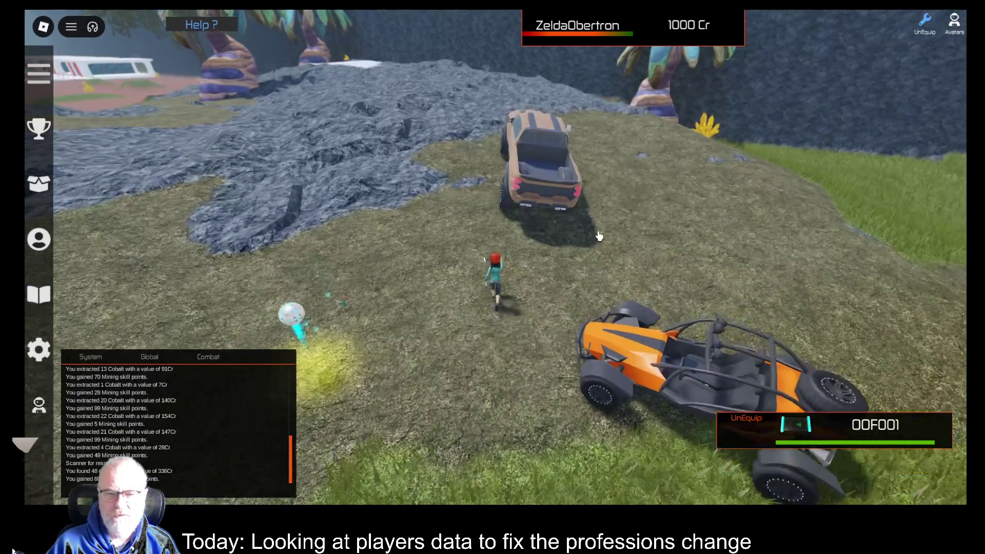
key(Right)
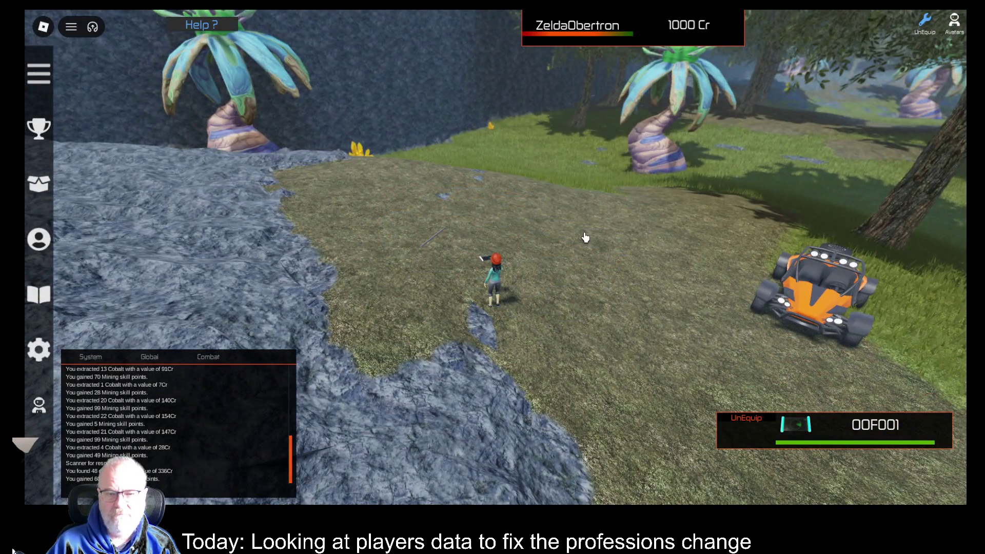
key(Right)
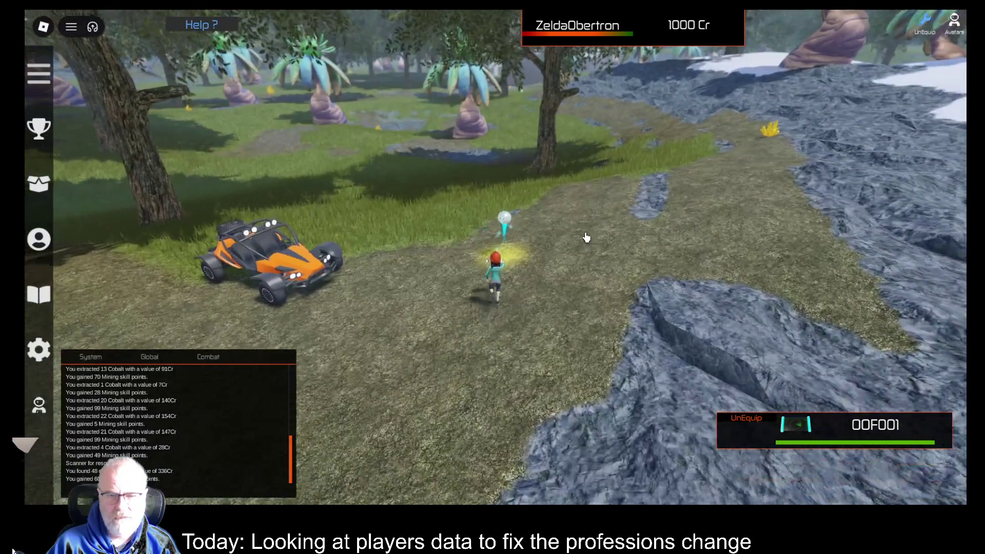
key(i)
click(387, 141)
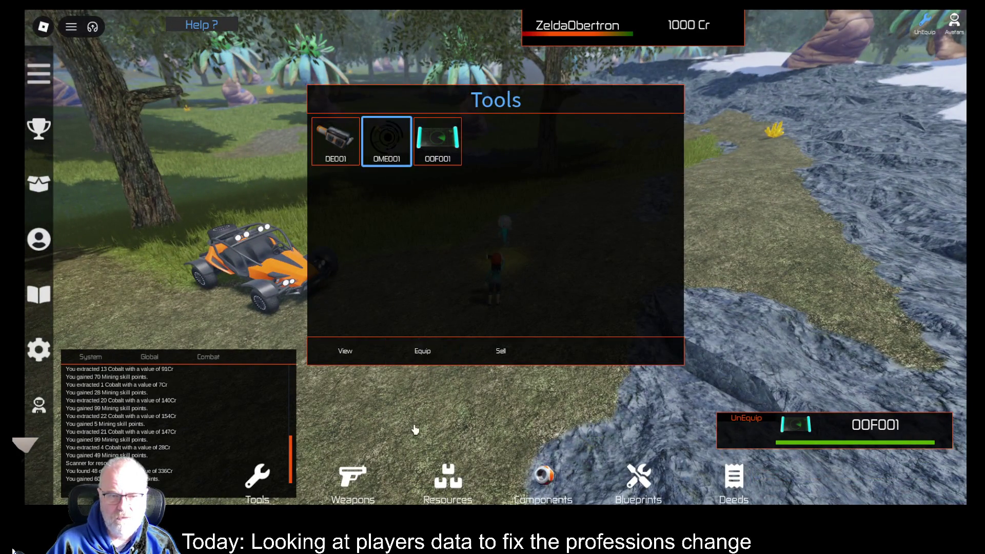
Step: Equip OME001 and extract more Cobalt at the scanned yellow deposit, logging 10 Cobalt worth 70Cr
click(423, 353)
key(w)
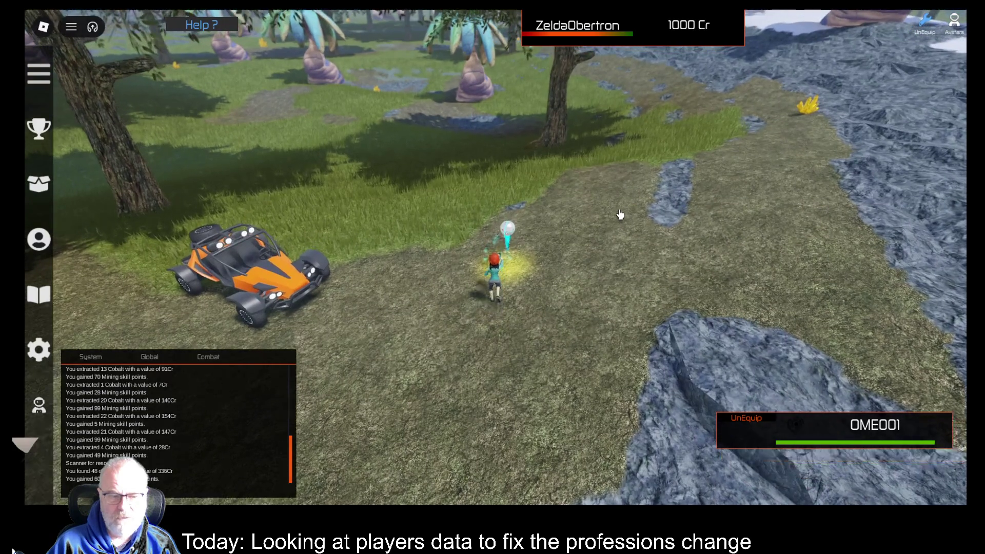
scroll(587, 240, up, 2)
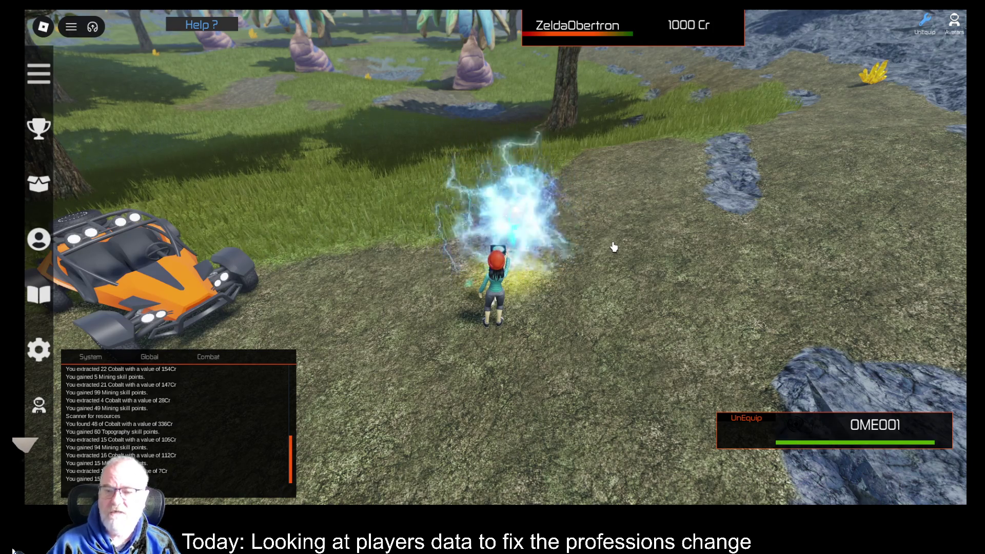
mouse_move(590, 220)
mouse_down()
mouse_move(631, 248)
mouse_move(602, 235)
mouse_up()
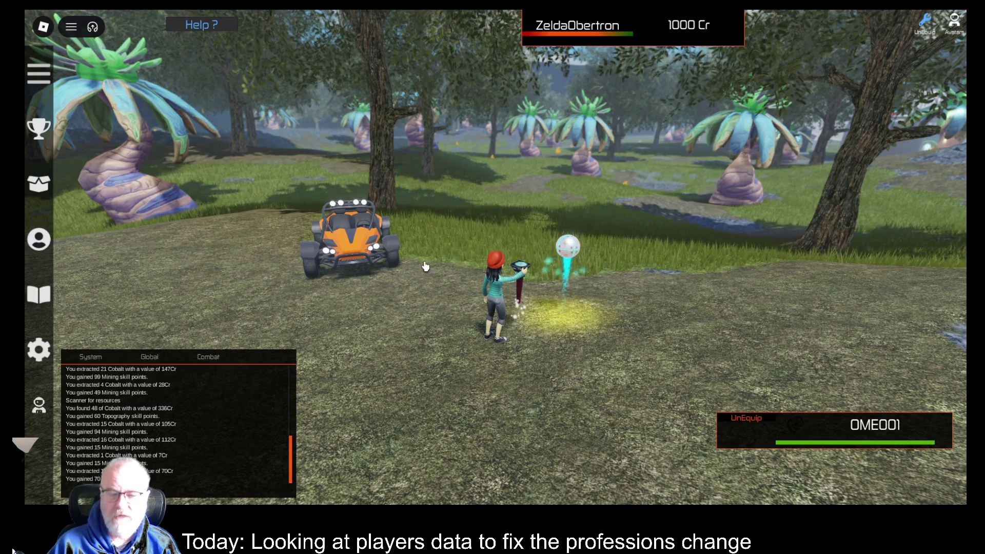
click(603, 318)
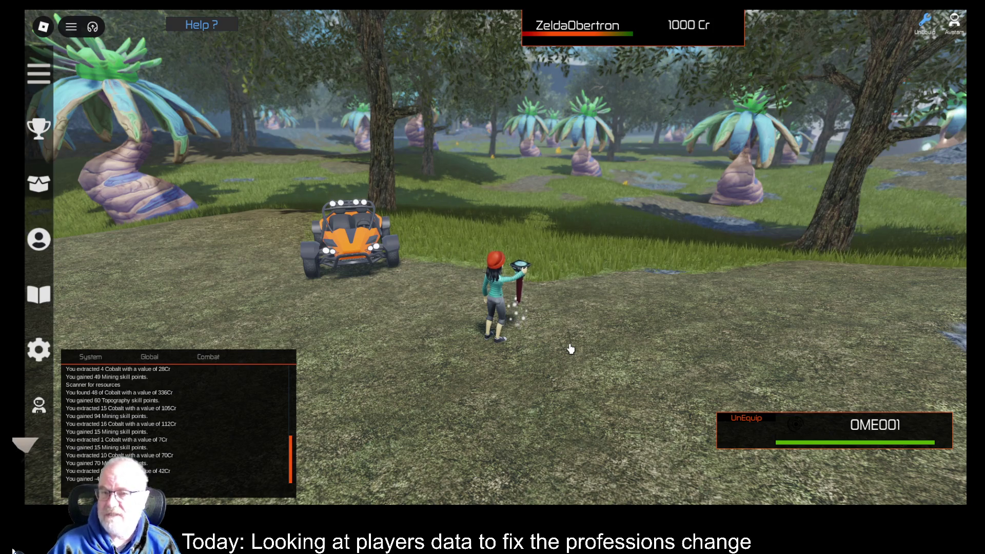
key(Right)
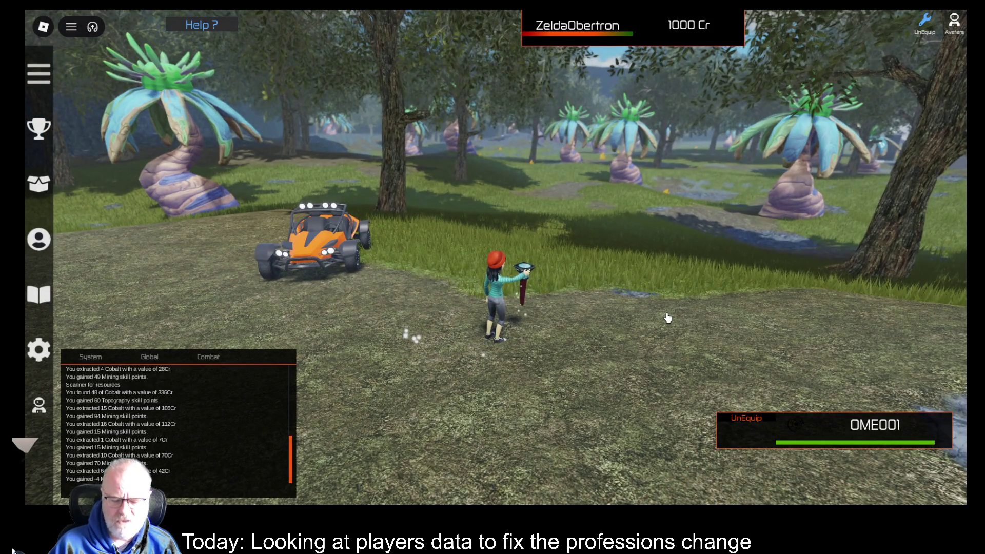
Step: Put away the mining tool and run the avatar over to the orange buggy
key(1)
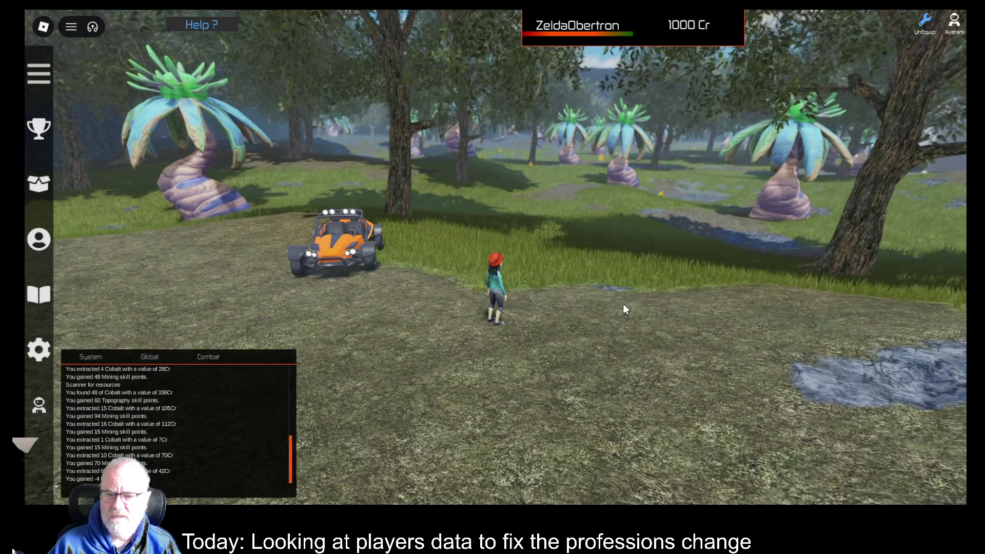
scroll(623, 303, up, 1)
key(Right)
key(Right)
key(a)
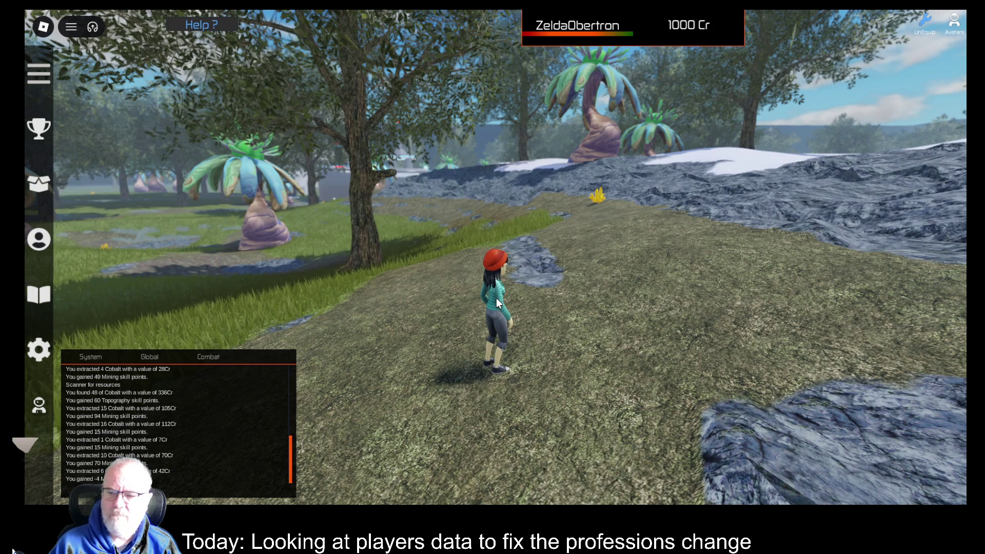
key(s)
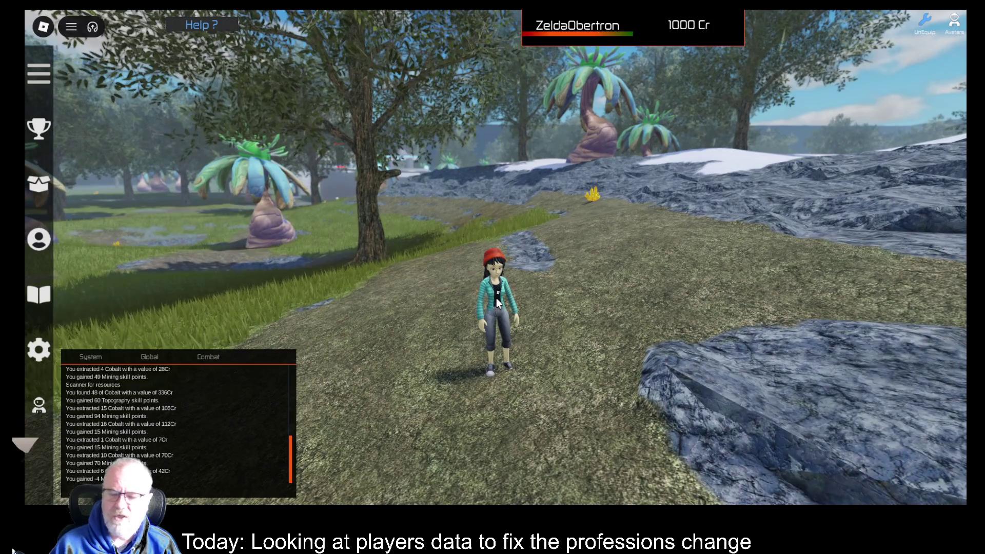
key(w)
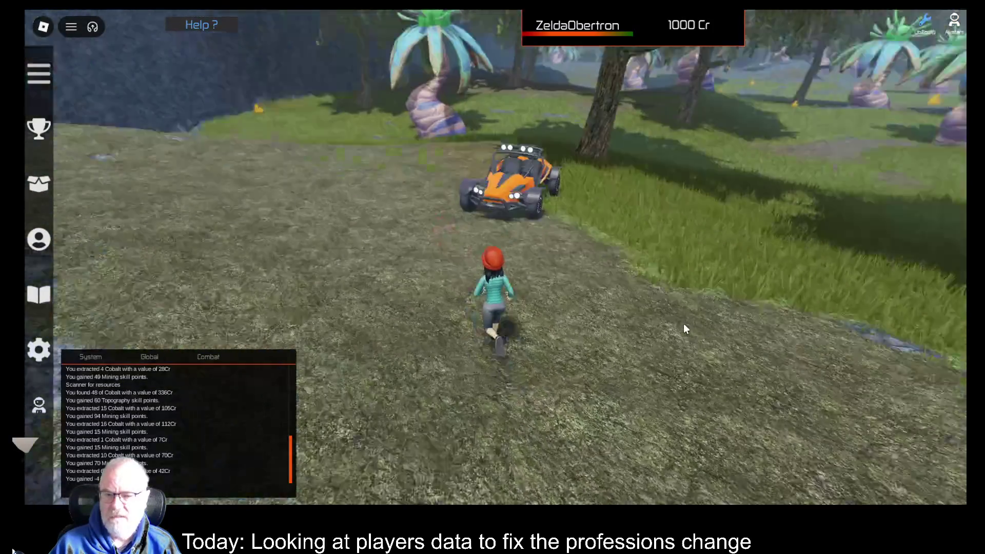
key(a)
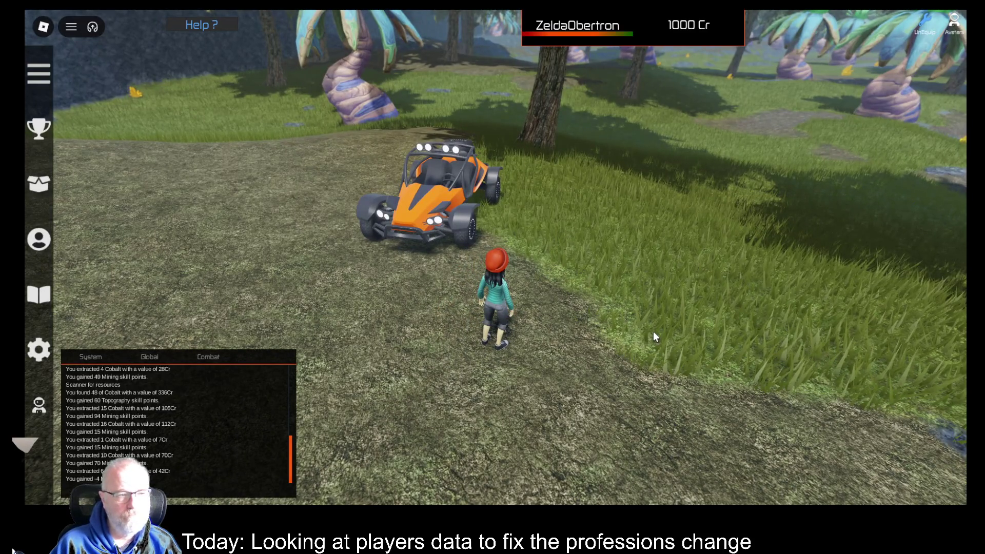
Step: Run across the platform into the Apartments portal to reach the indoor hall
key(d)
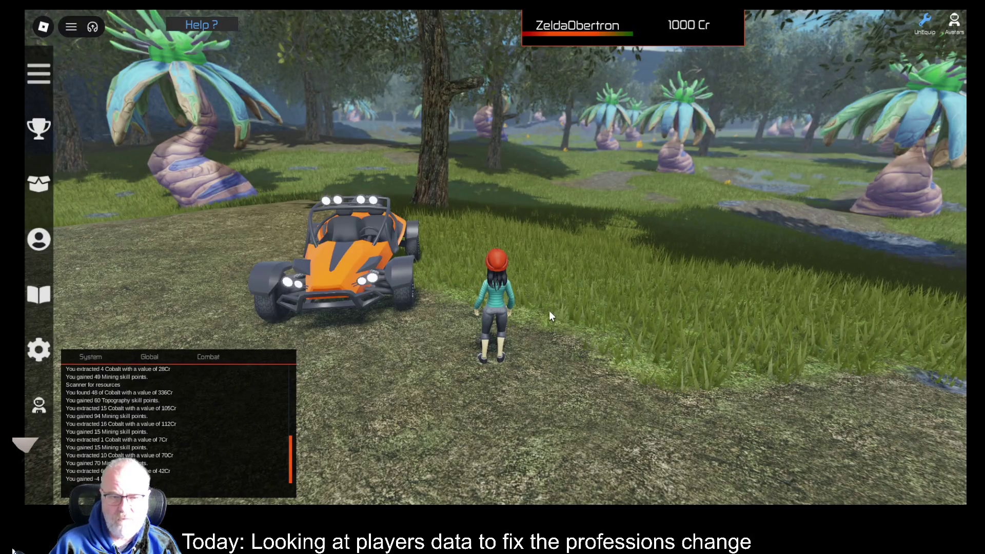
key(w)
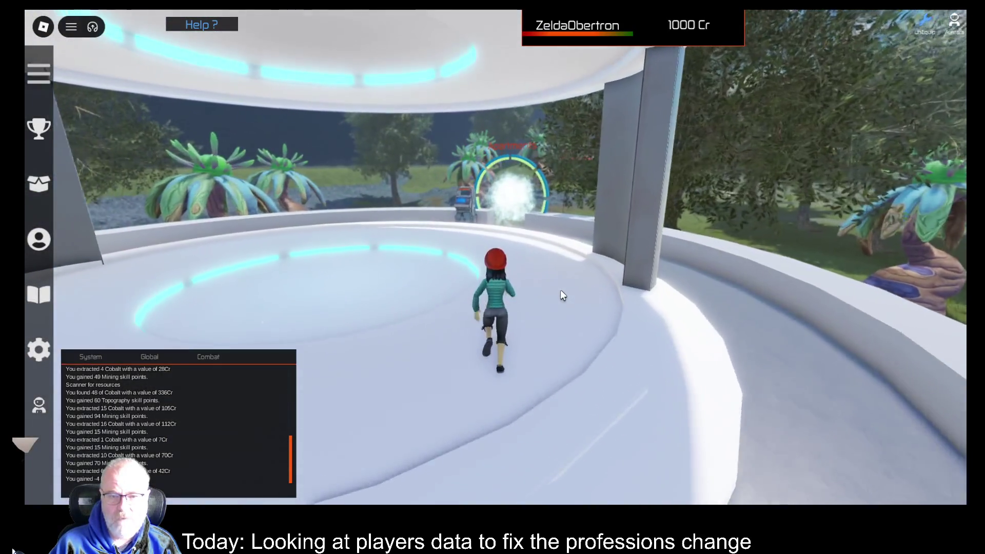
key(w)
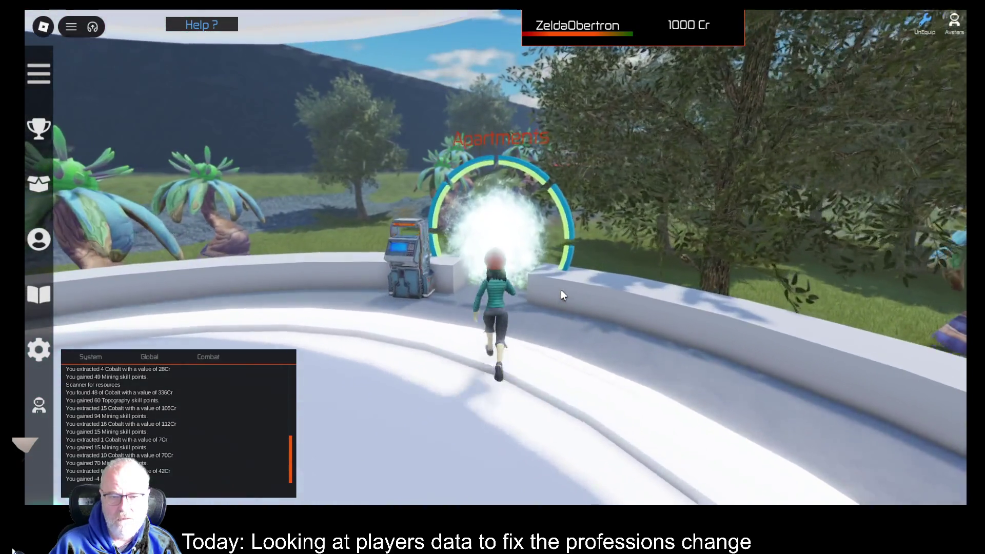
key(w)
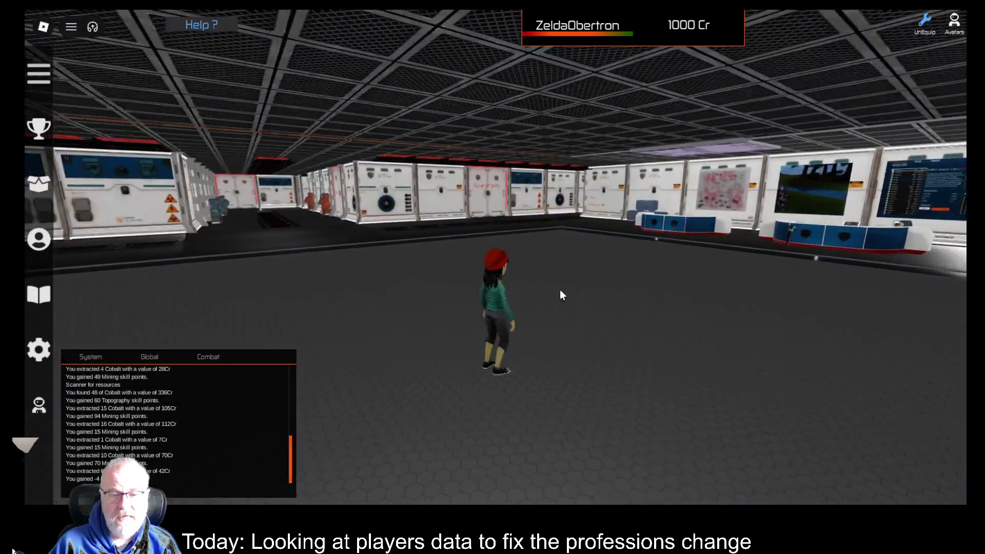
Step: Run across the hall to the Apartments door and open the Tools inventory listing DE001, OME001 and OOF001
key(d)
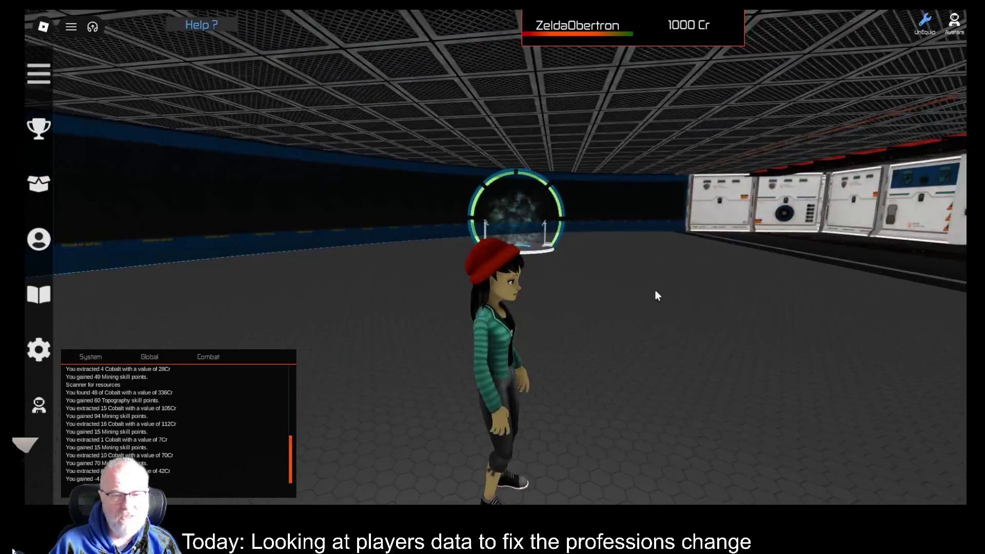
key(w)
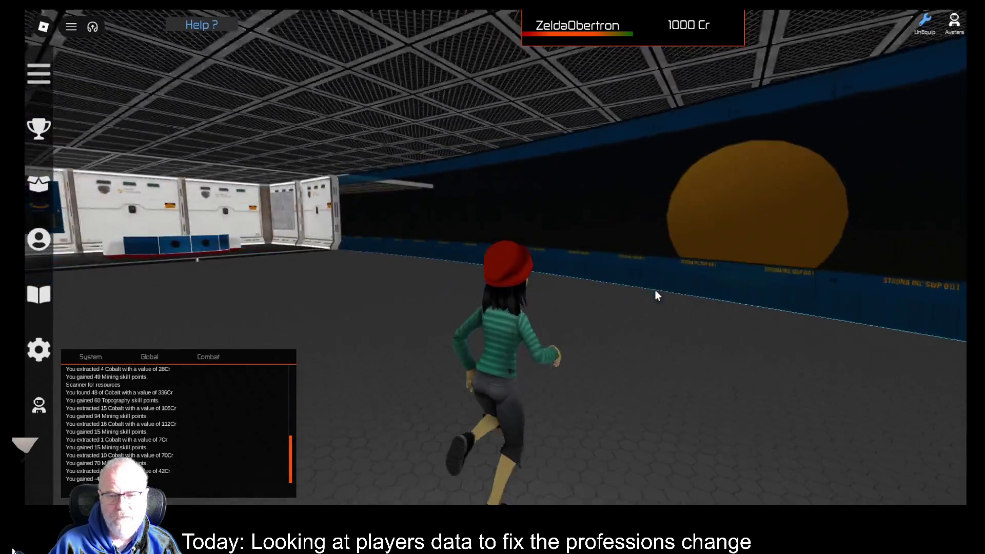
key(w)
key(w)
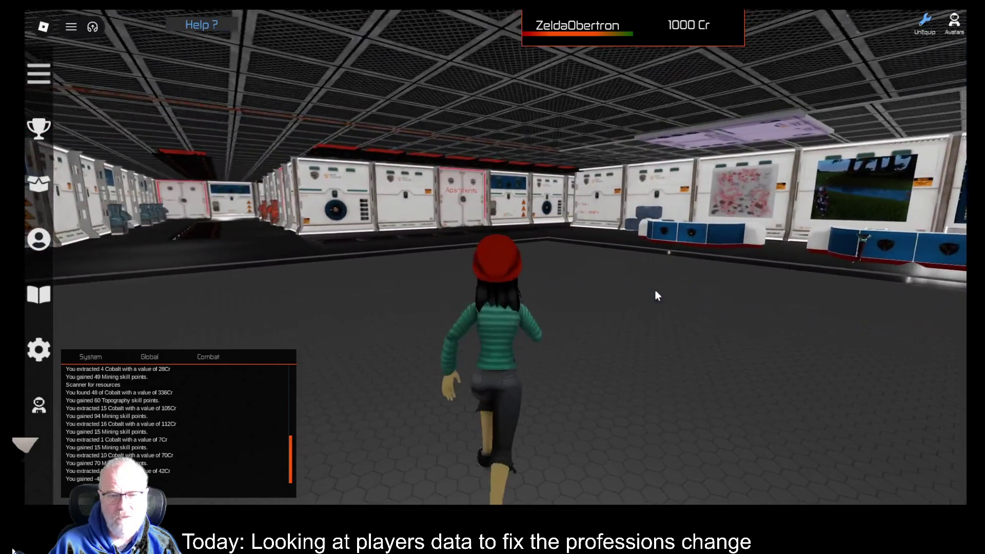
key(w)
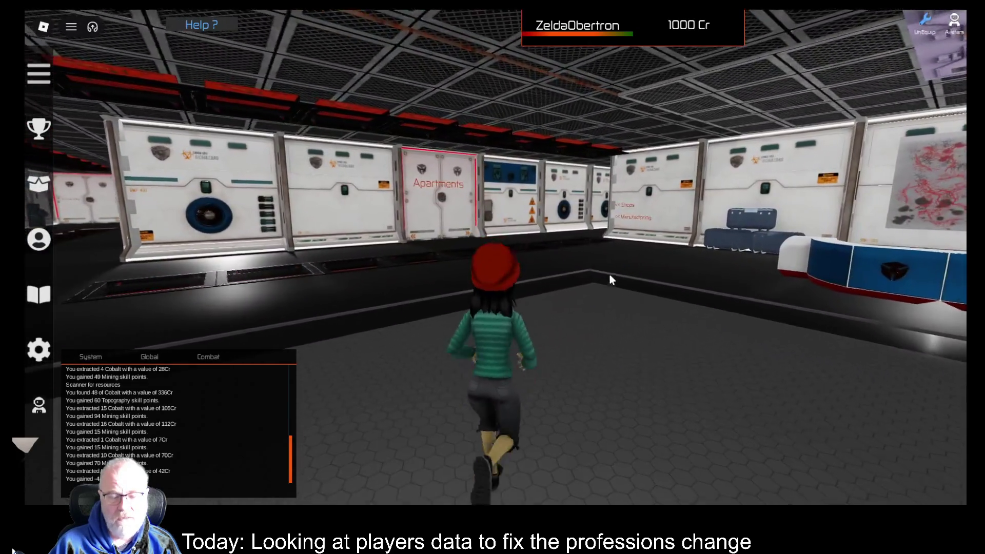
key(w)
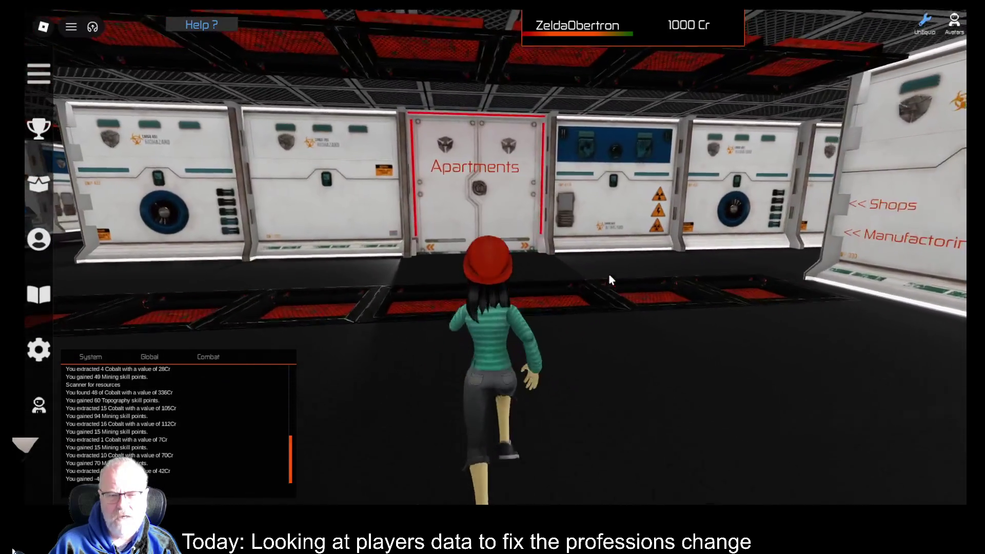
key(w)
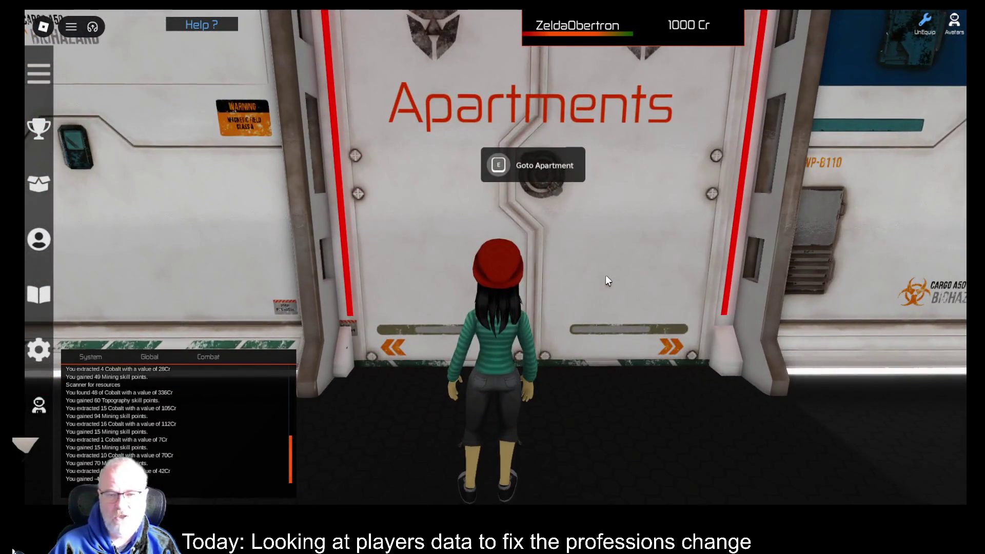
key(e)
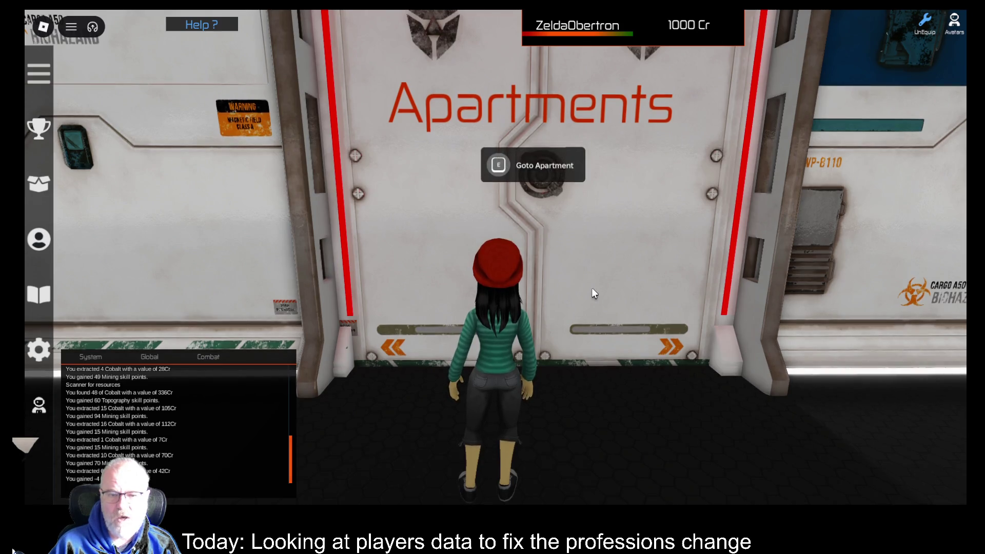
key(a)
key(i)
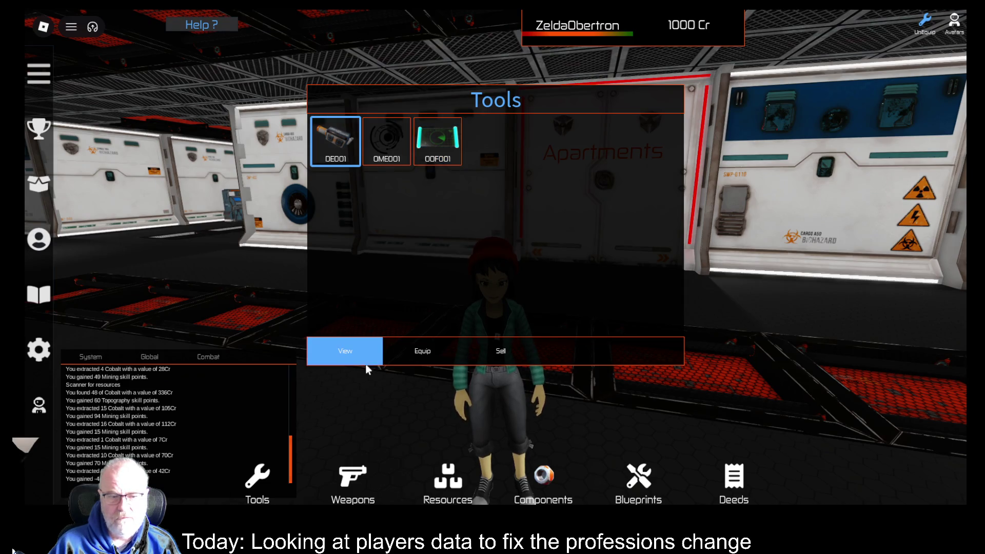
Step: Check the DE001 tool's stats, then close the stats panel and the Tools inventory
click(349, 353)
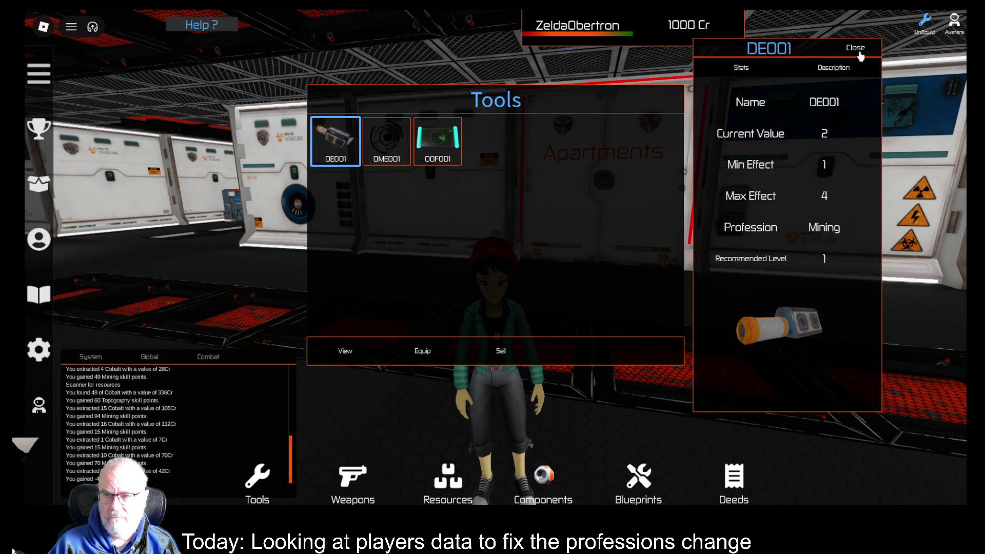
click(859, 51)
click(733, 354)
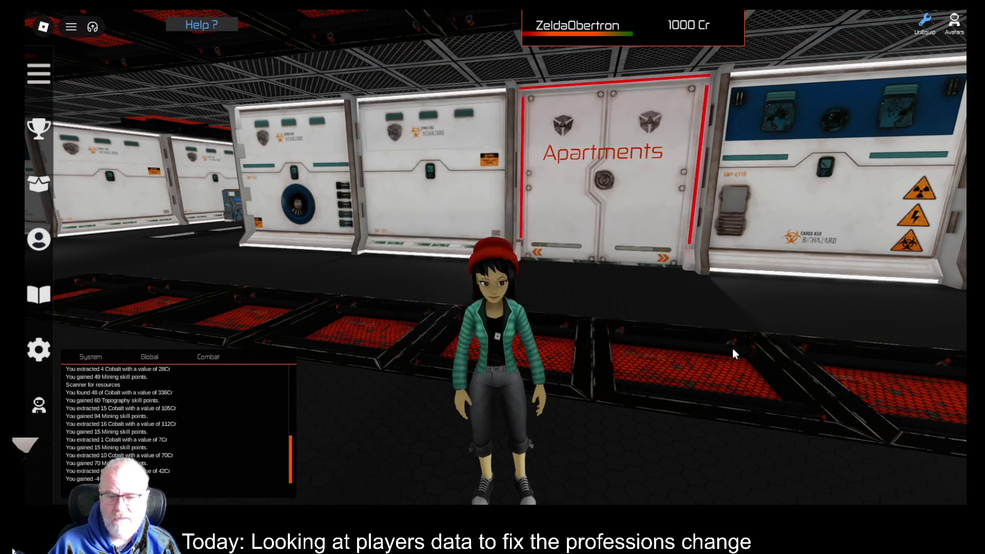
Step: Run past the Apartments door and down the corridor by the Shops and Manufacturing signs
key(d)
key(w)
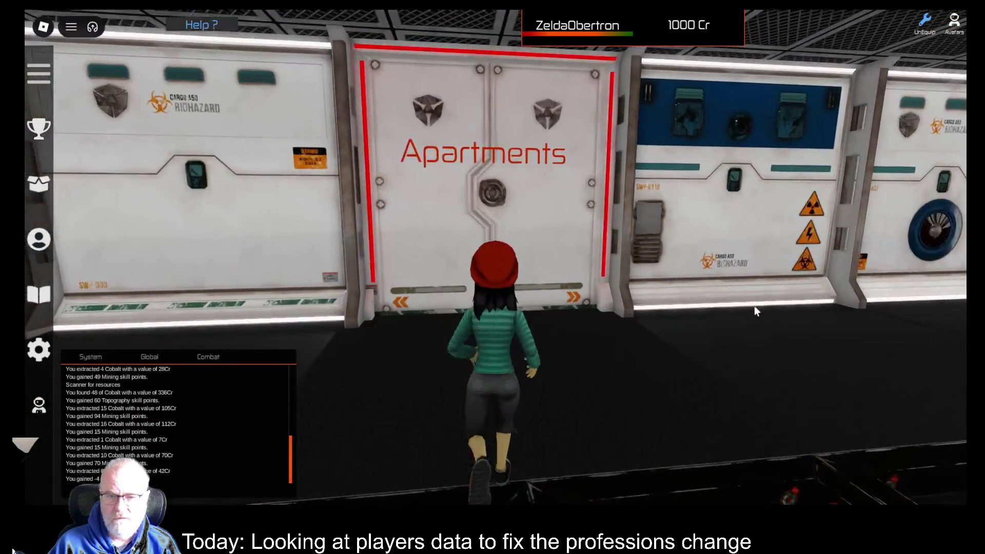
key(d)
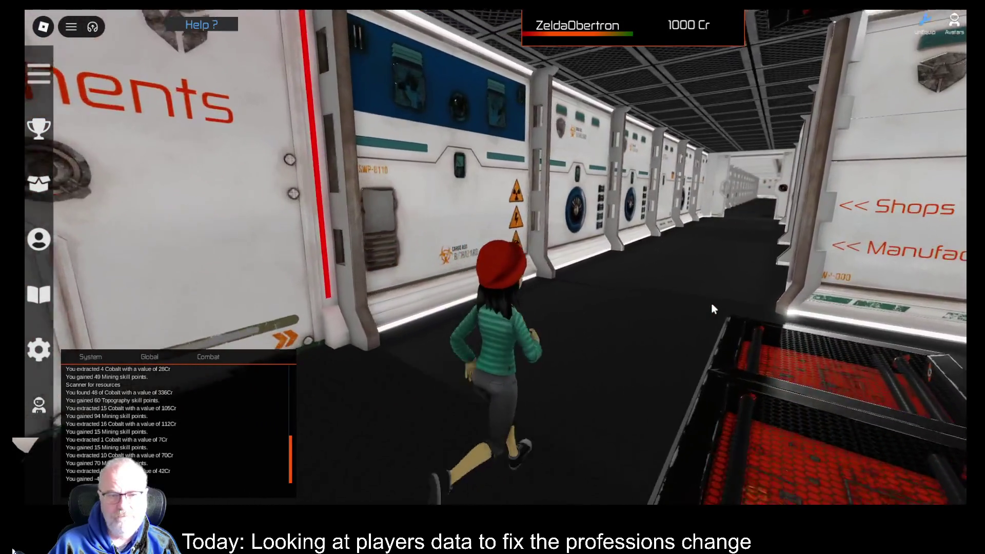
key(w)
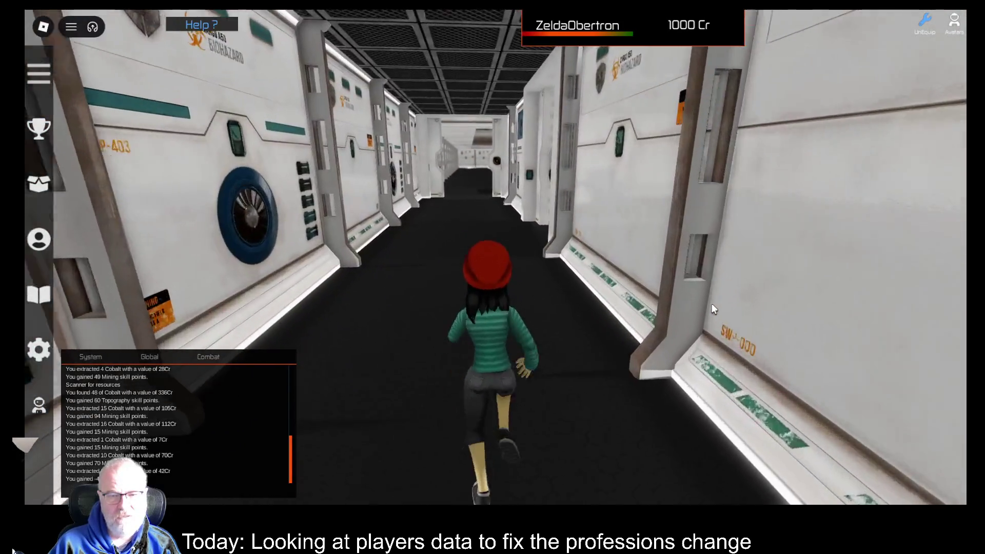
Step: Run through the cargo room and green enclosure, then down the long corridor past the Apartments panels
key(a)
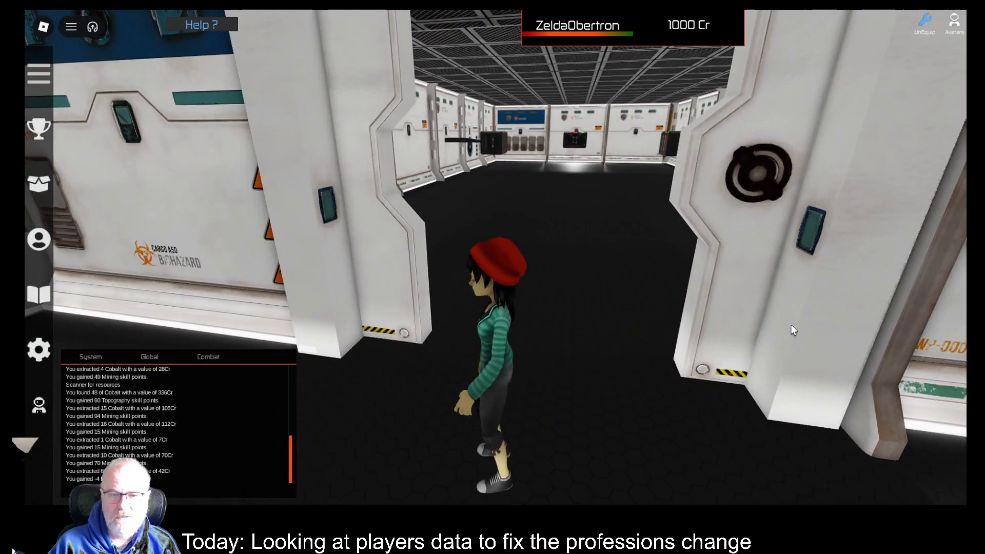
key(w)
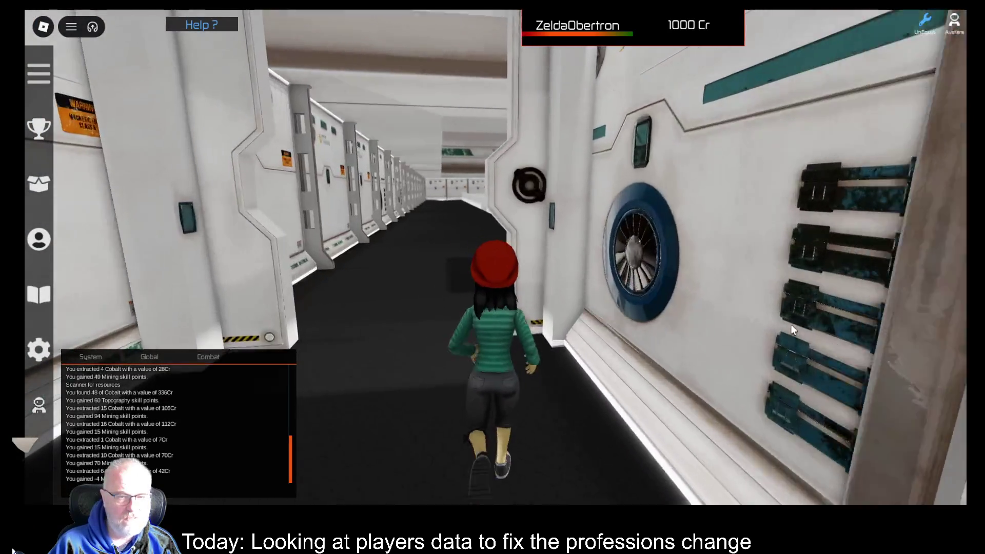
key(w)
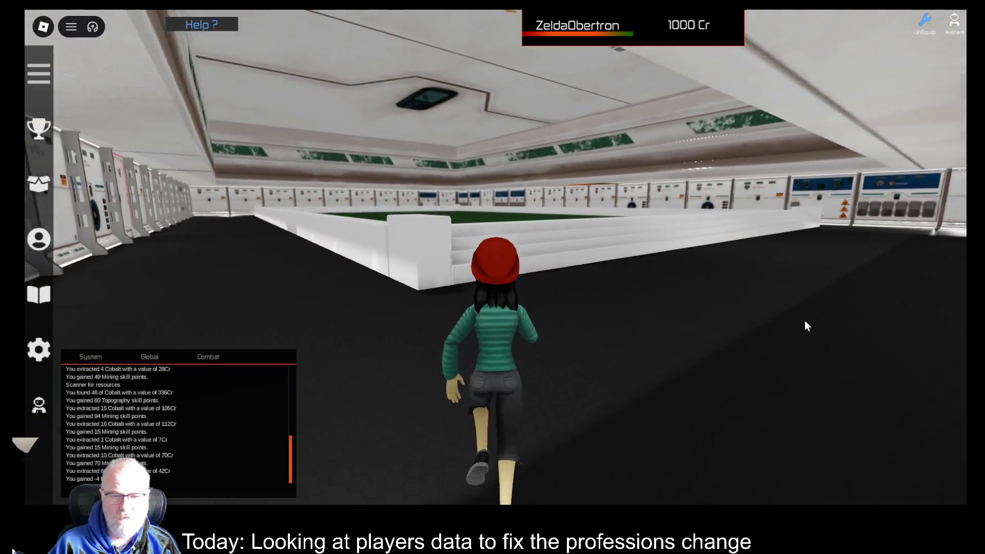
key(w)
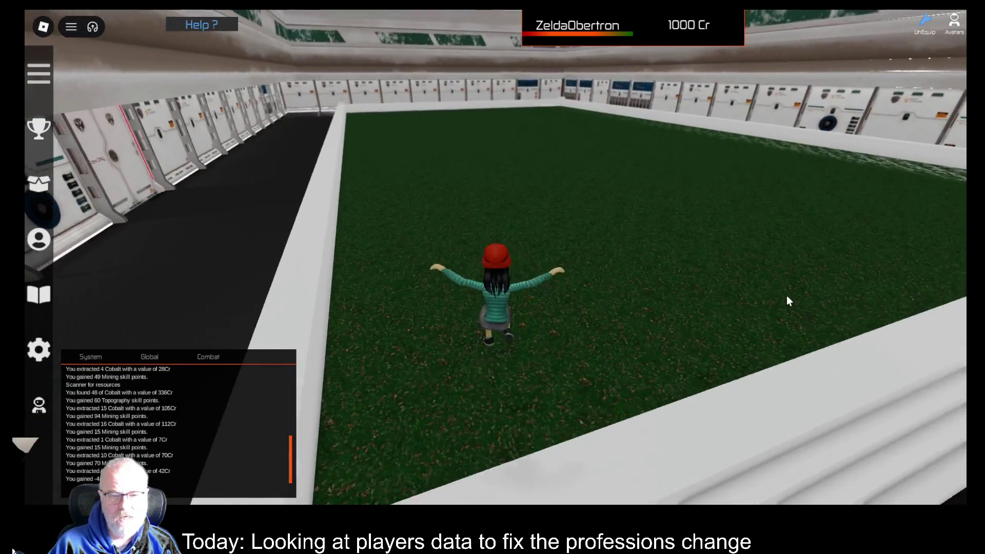
key(d)
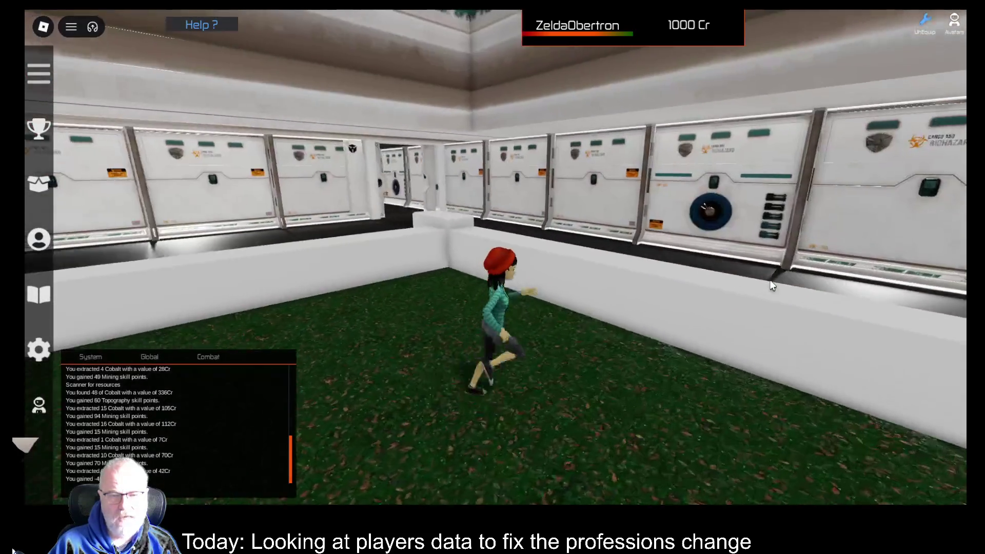
key(w)
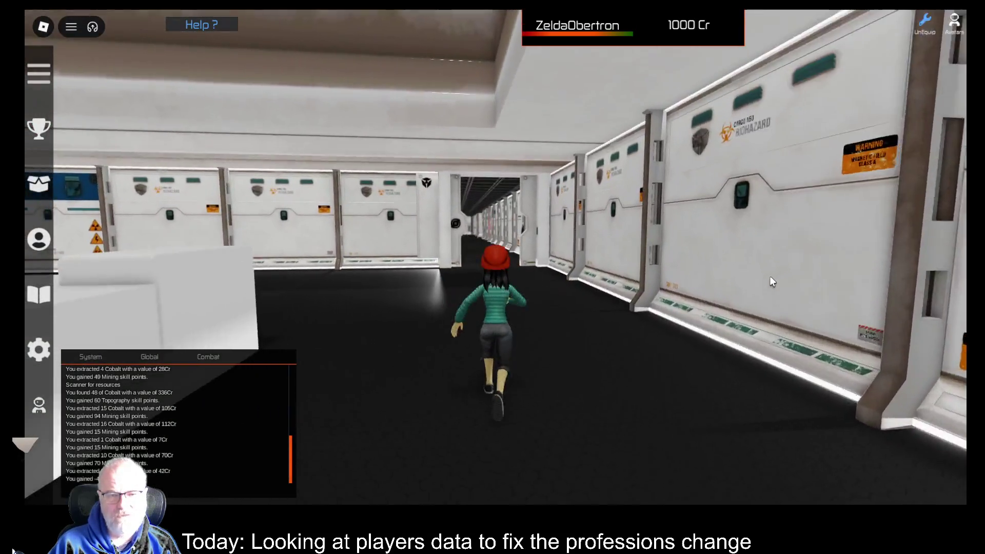
key(w)
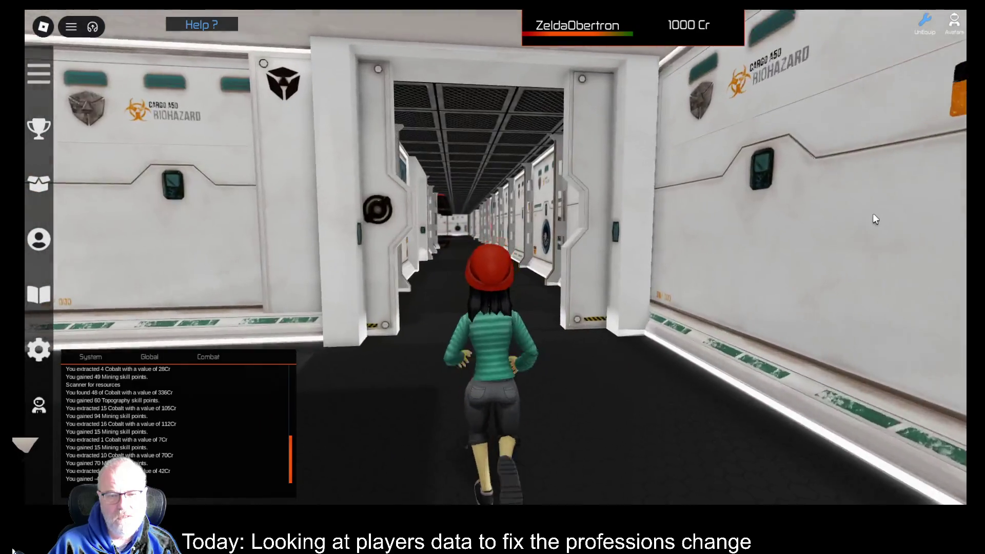
key(w)
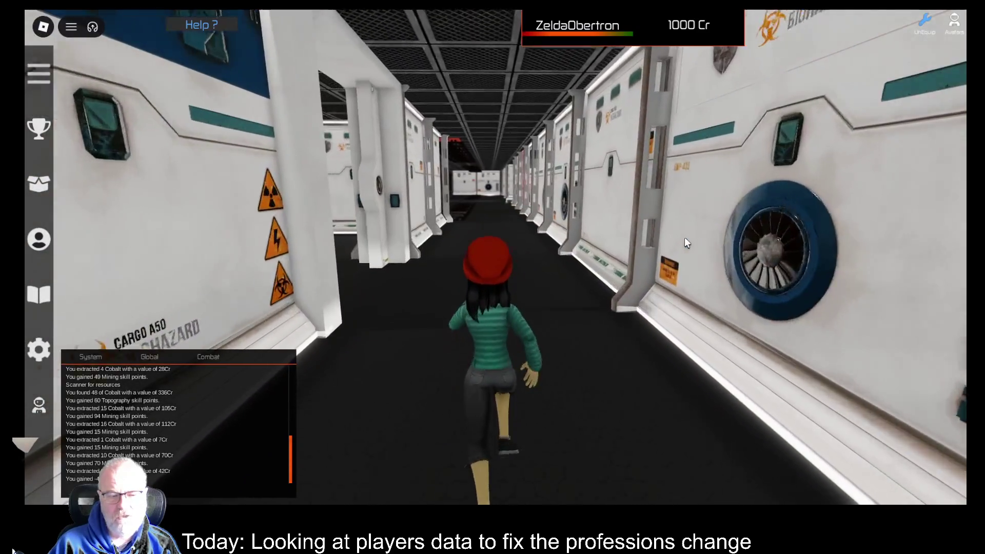
key(w)
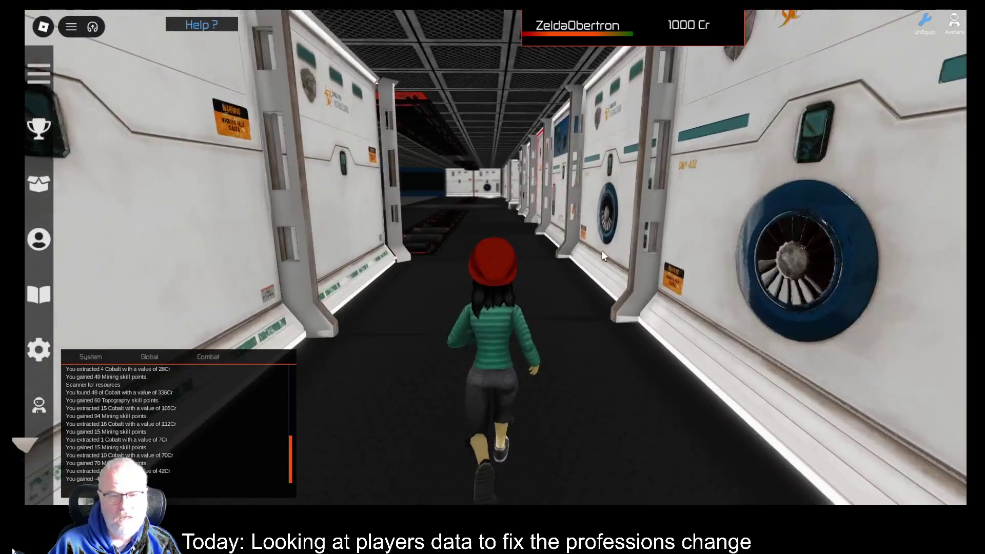
key(w)
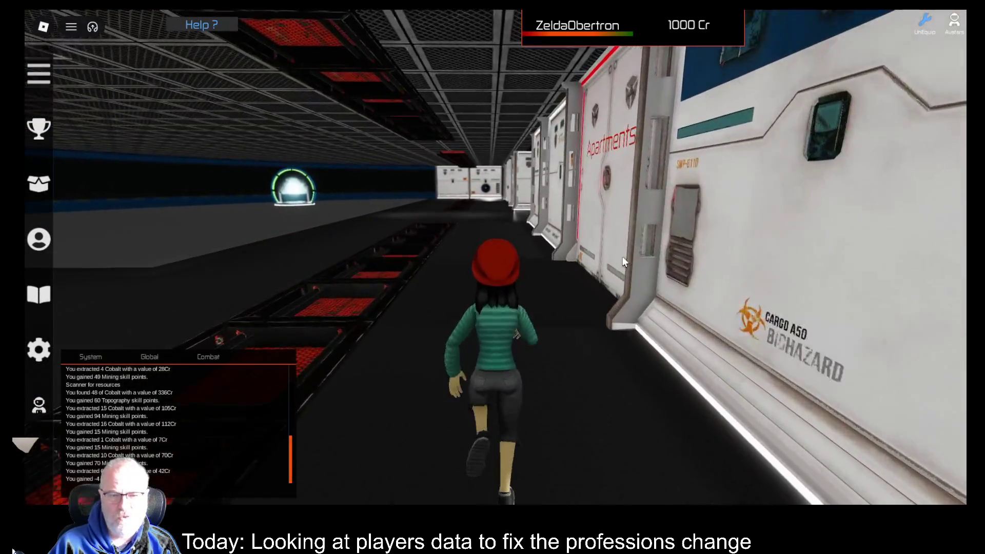
Step: Continue through the hallways past SWP-403 and the orange terminal into the cryo chamber room
key(w)
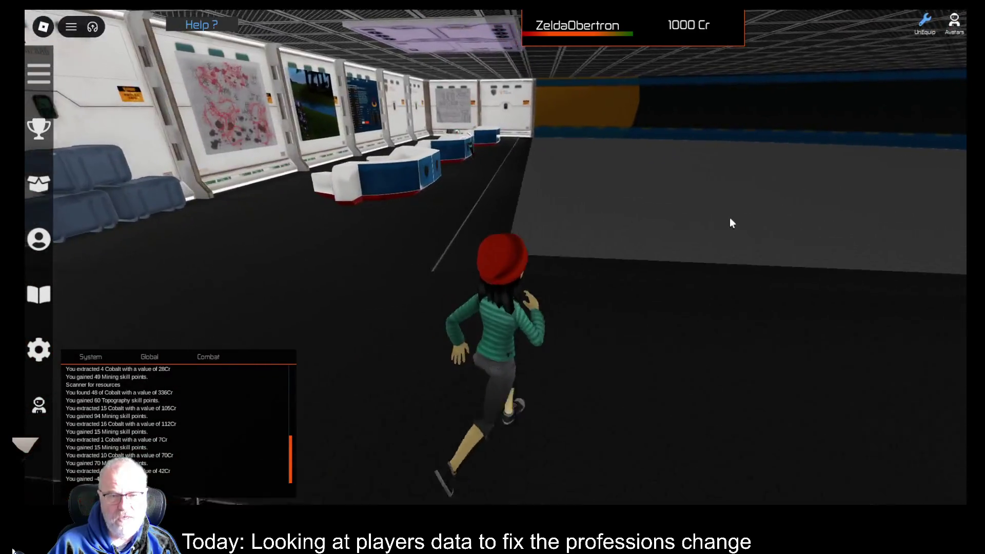
key(w)
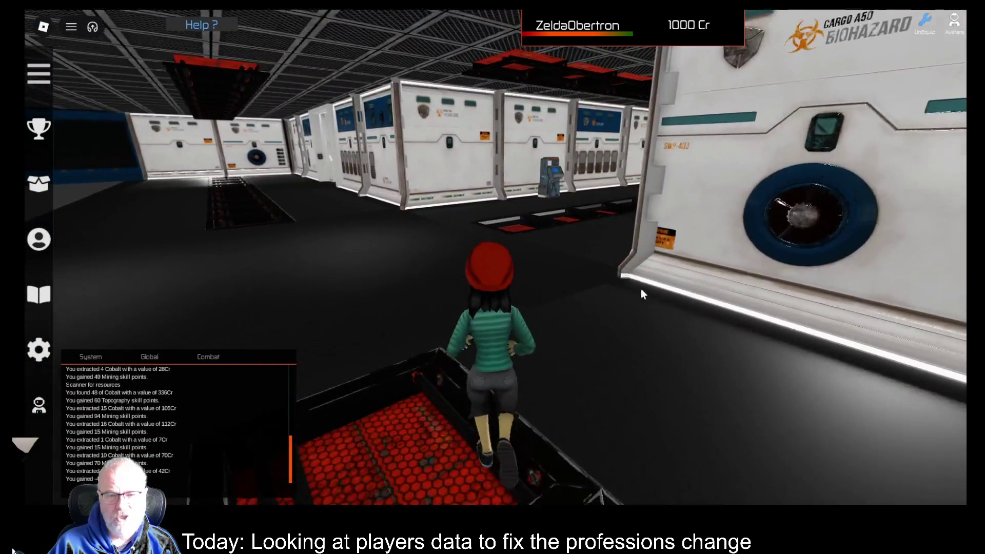
key(w)
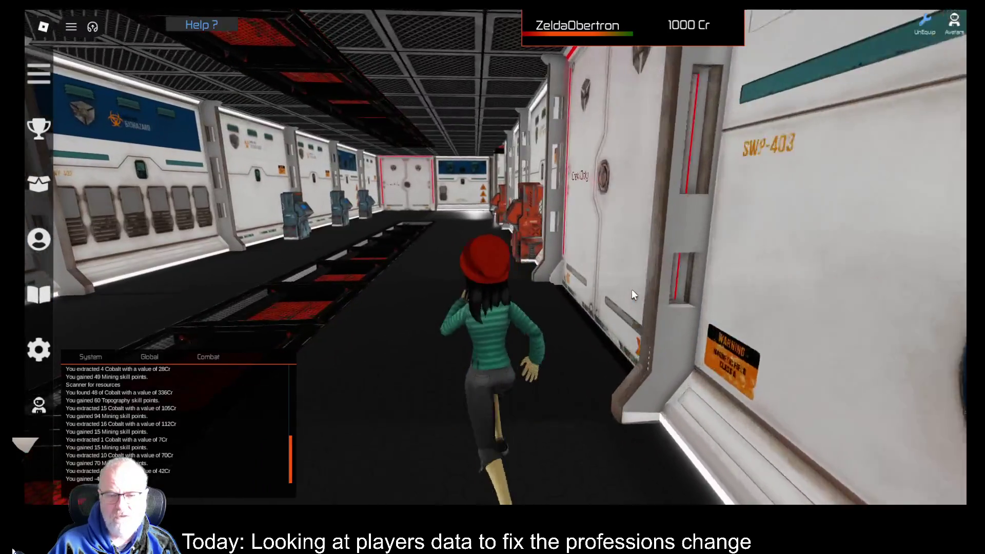
key(w)
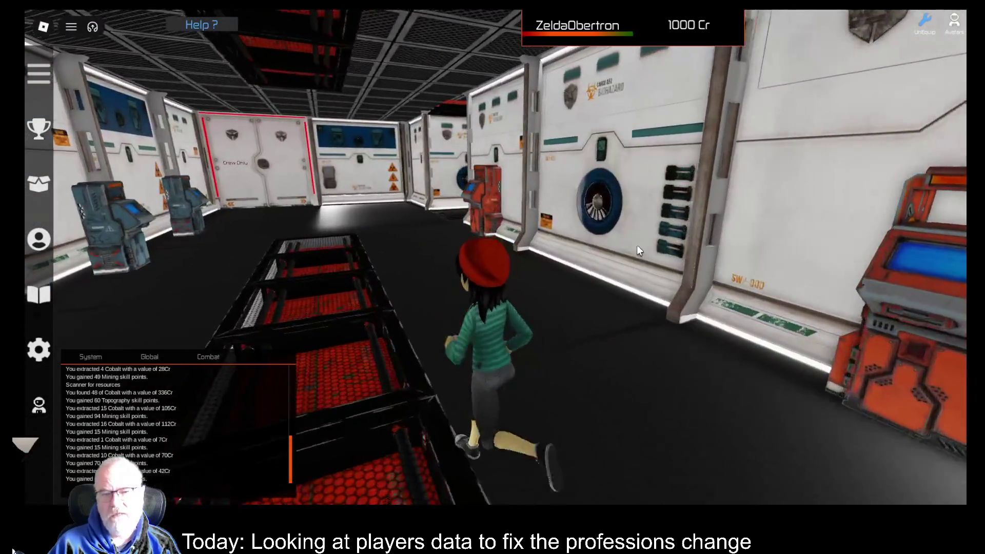
key(w)
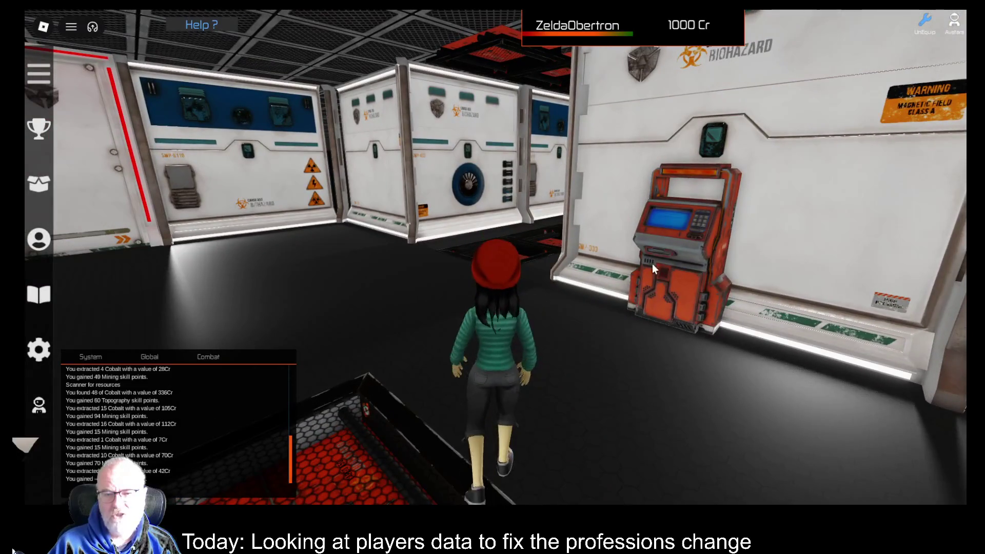
key(w)
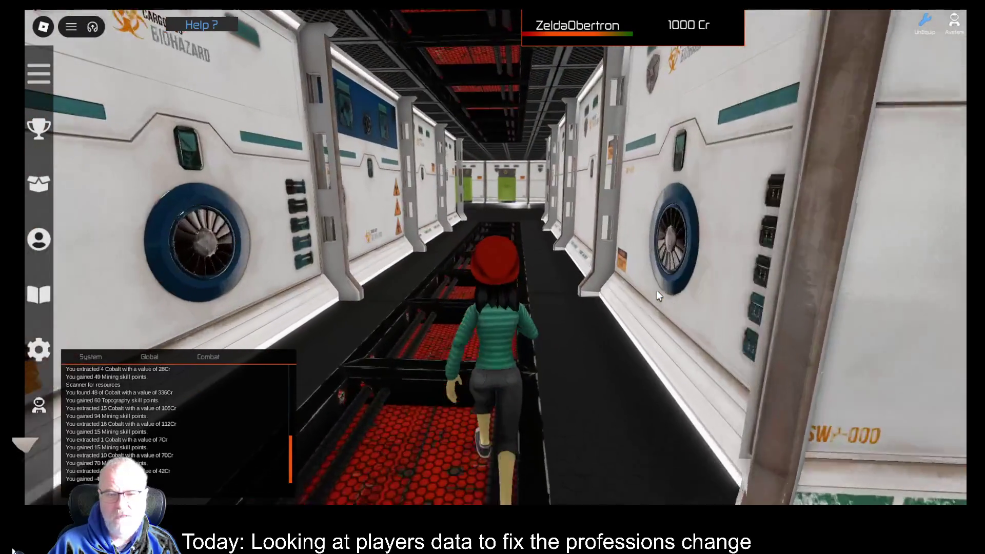
key(w)
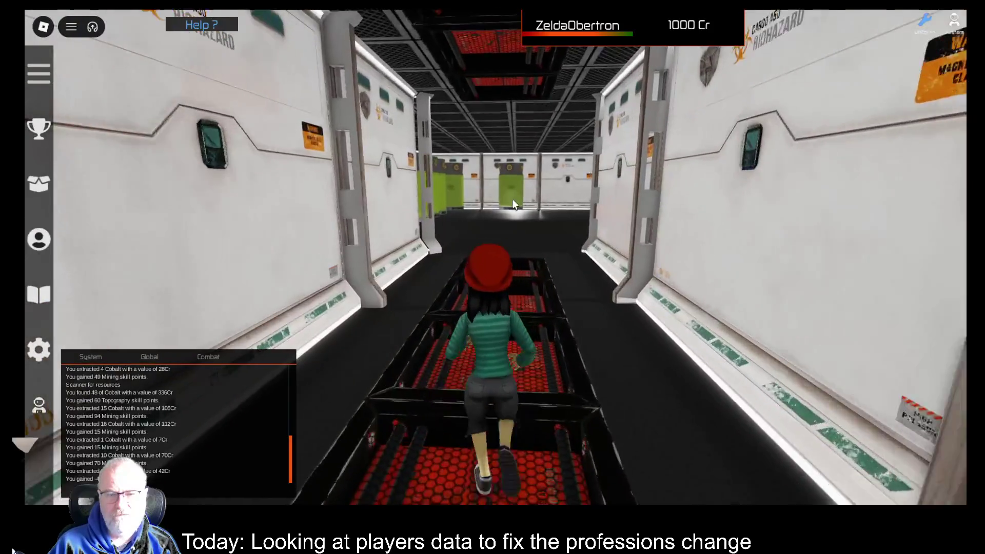
key(w)
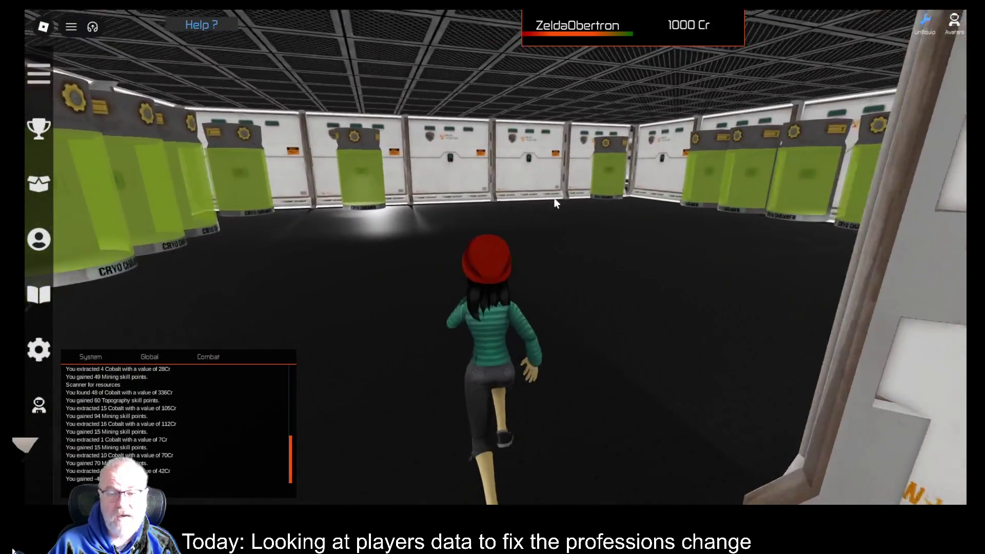
Step: Step into the cryo chamber and back out again
key(a)
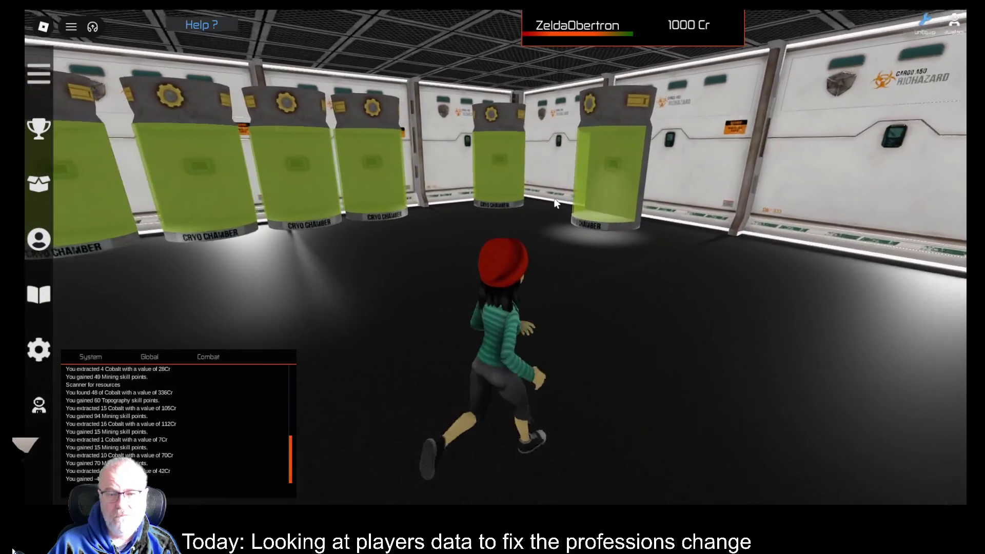
key(d)
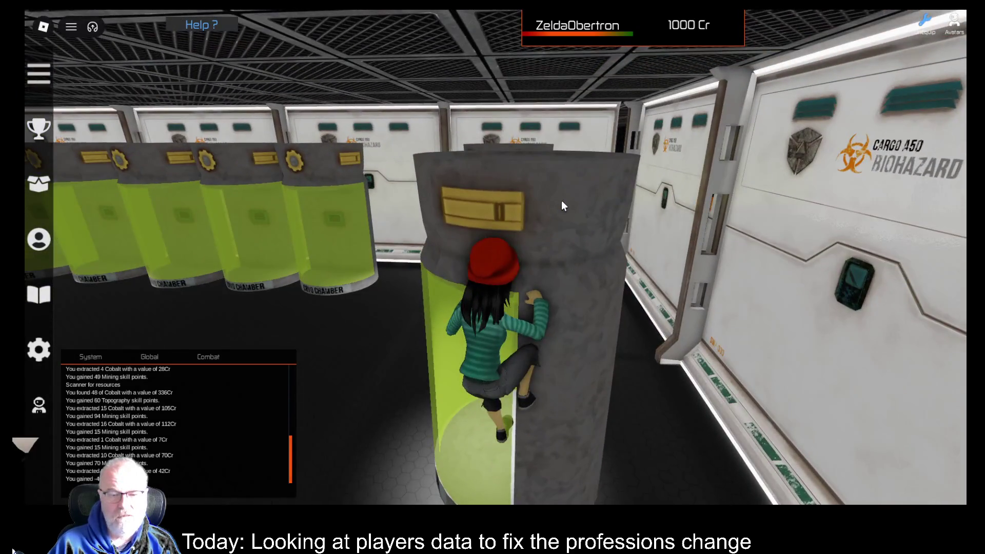
key(a)
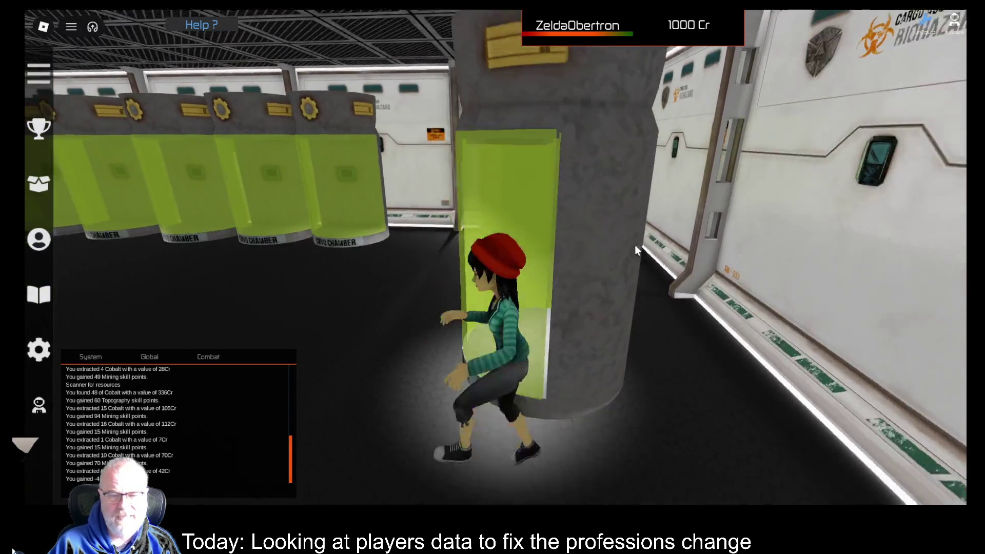
key(w)
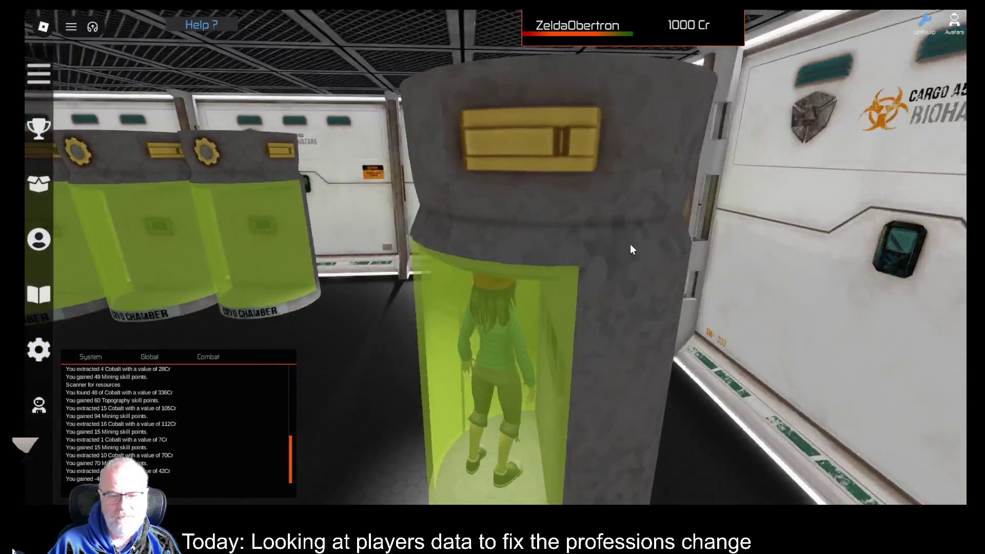
key(s)
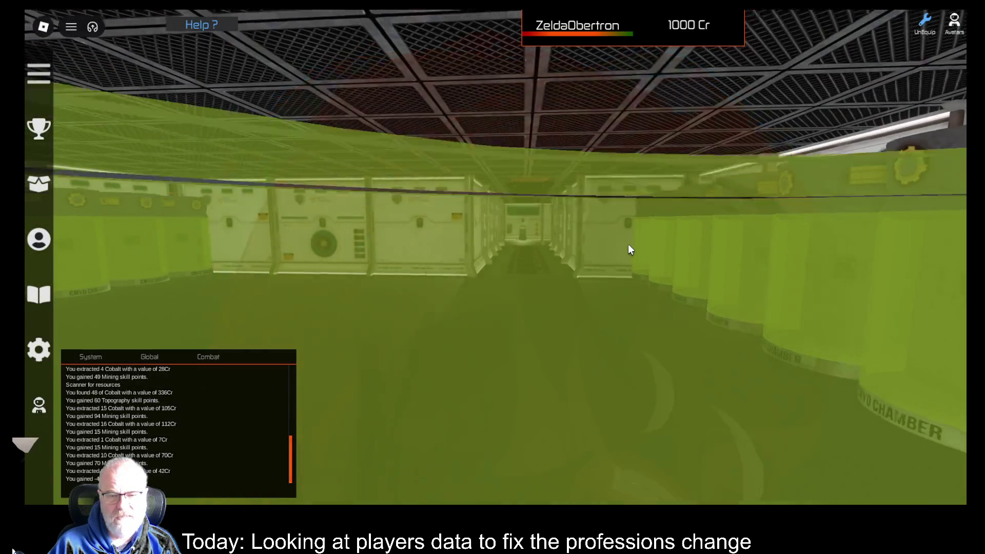
Step: Run over the red grate and along the cross corridor to the biohazard cargo doorway
key(w)
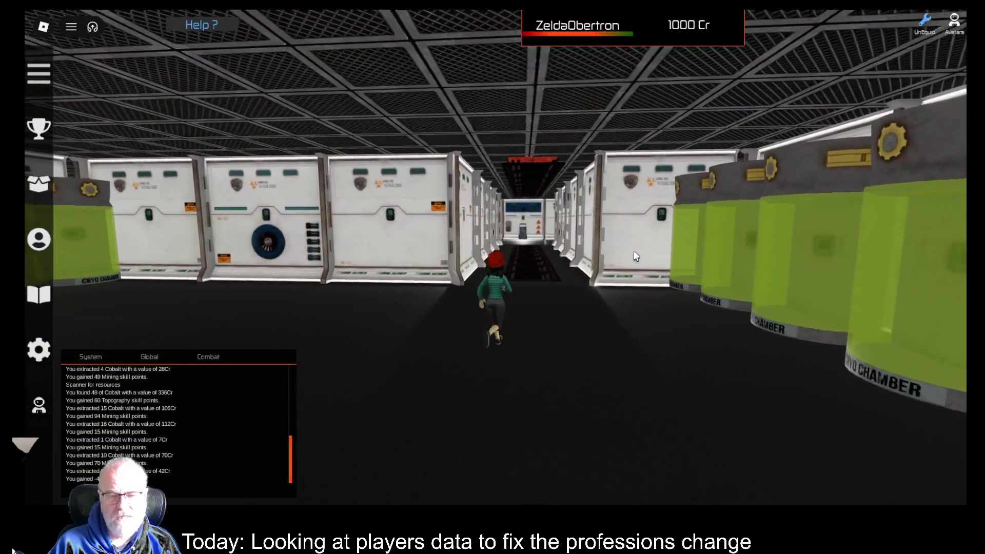
key(w)
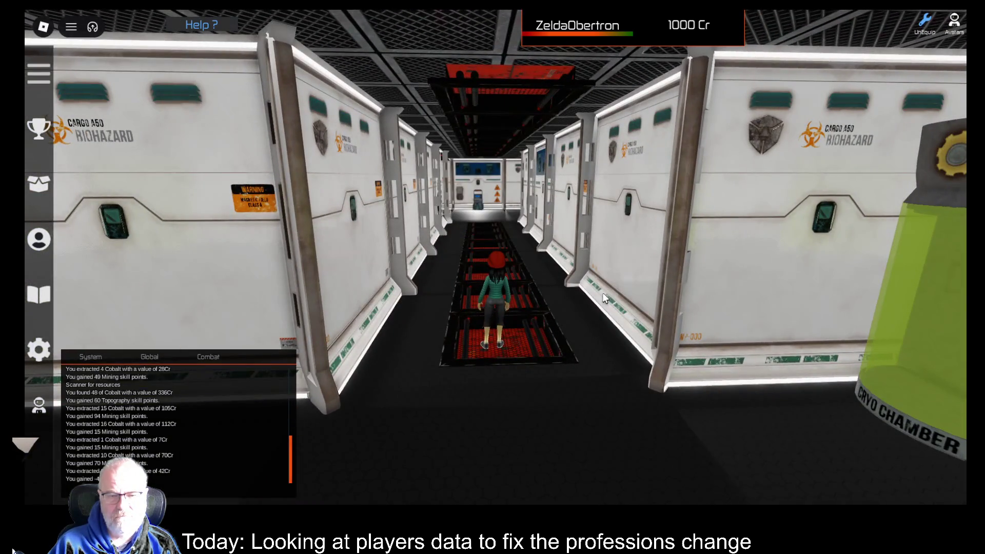
key(w)
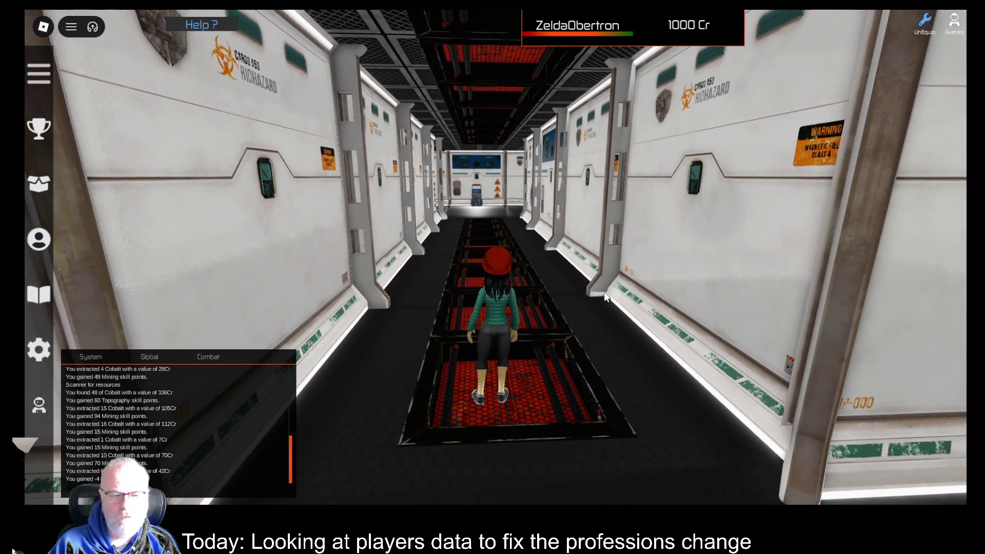
key(w)
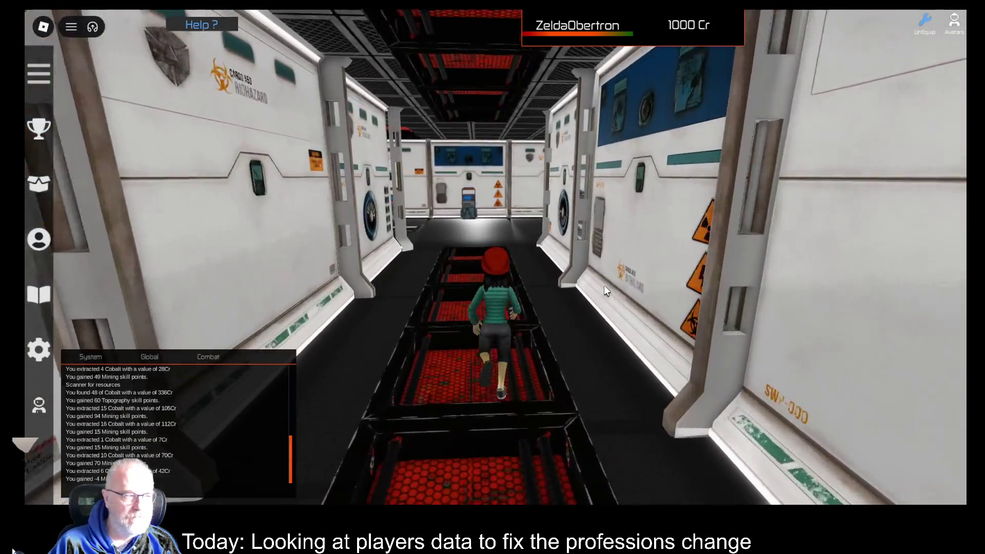
key(d)
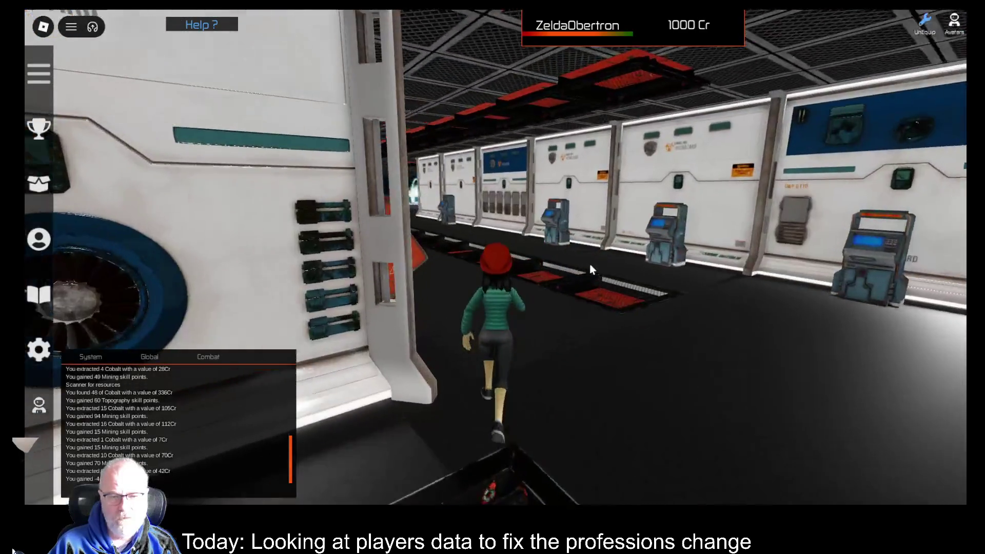
key(w)
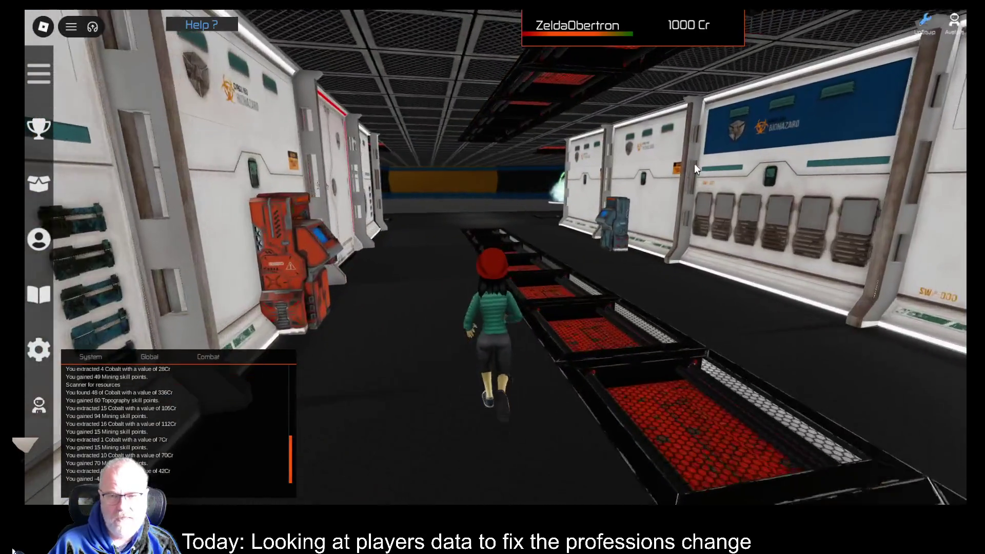
key(w)
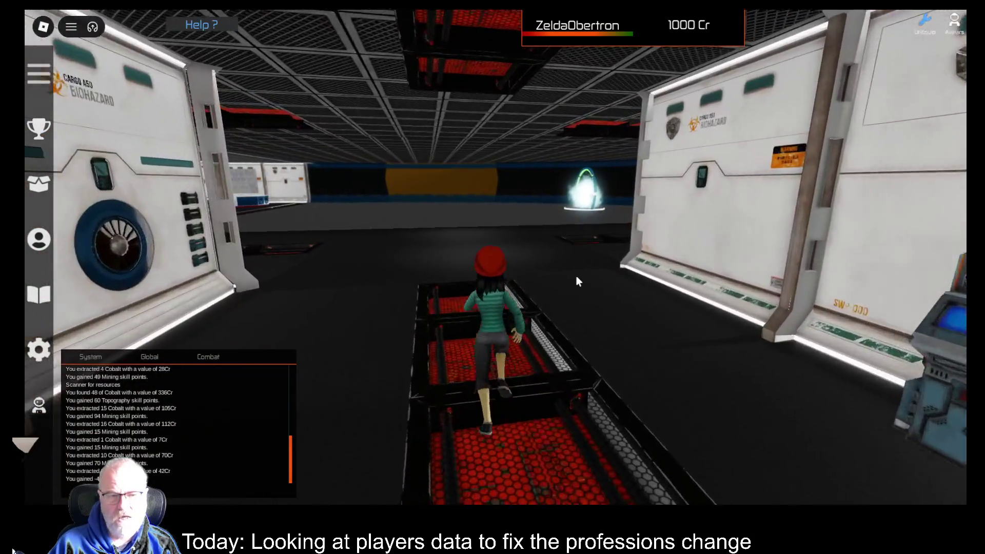
key(d)
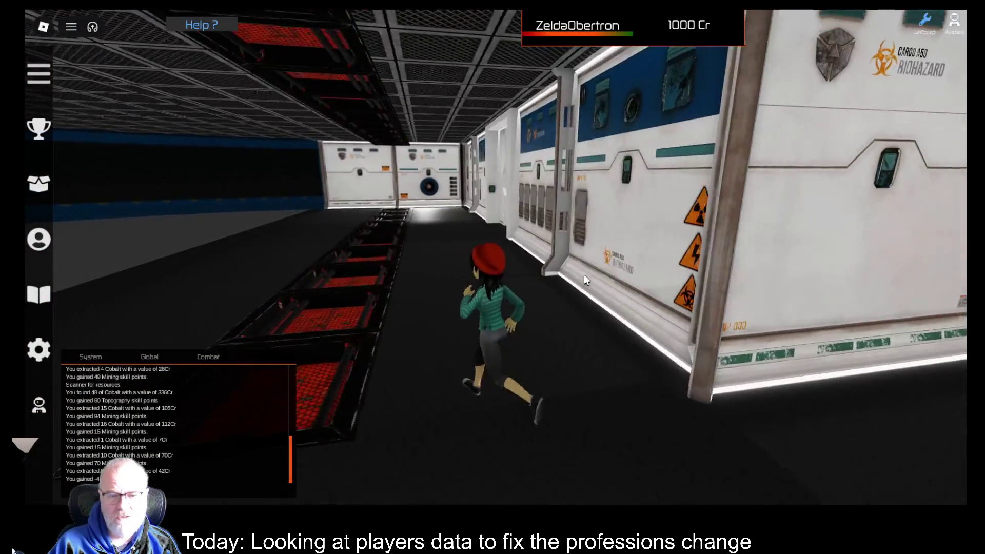
key(d)
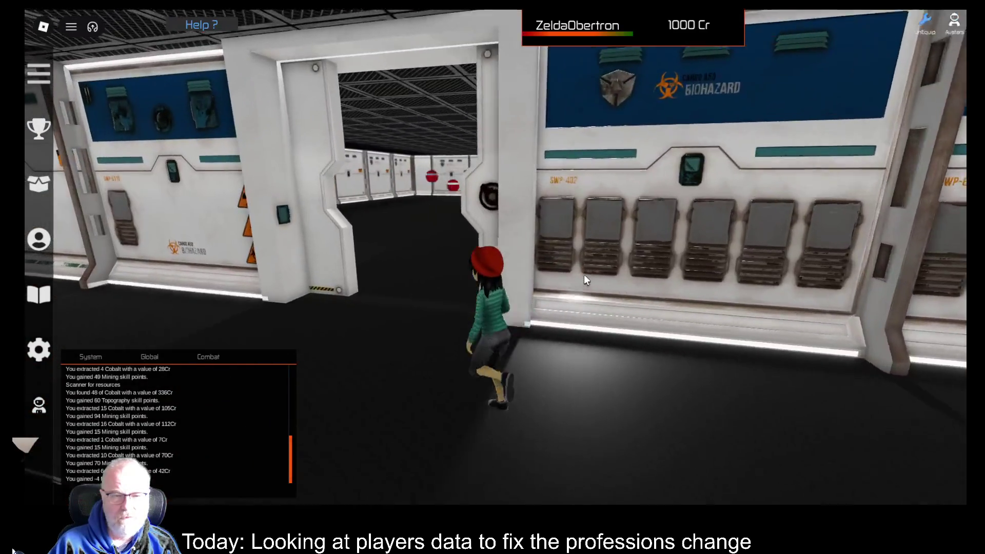
key(w)
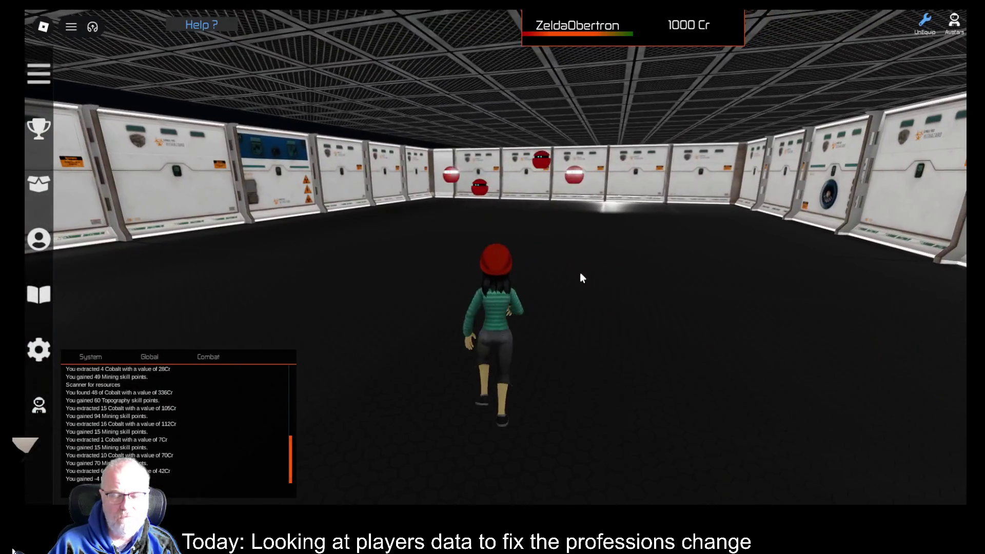
Step: Open the inventory, view the Weapons tab, then close the inventory
key(i)
click(369, 467)
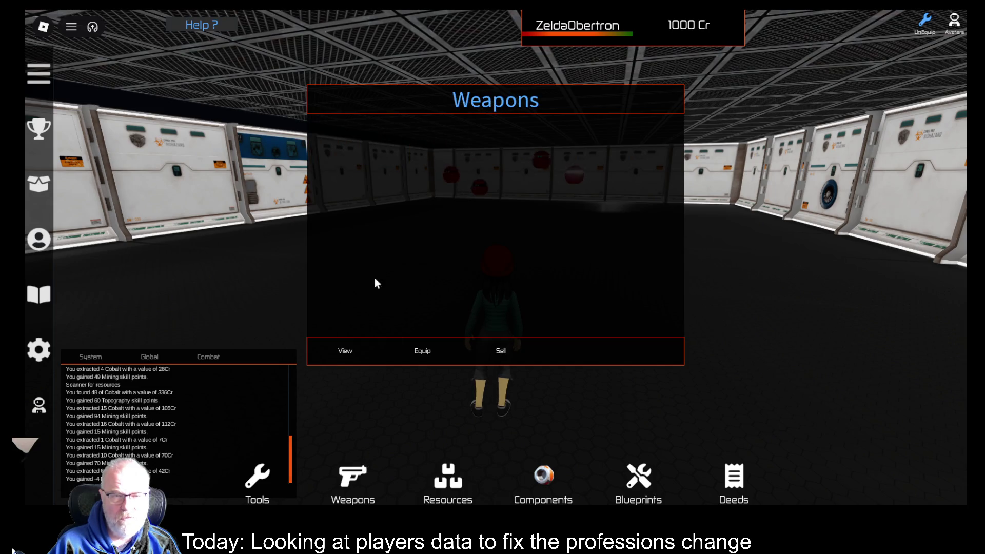
key(d)
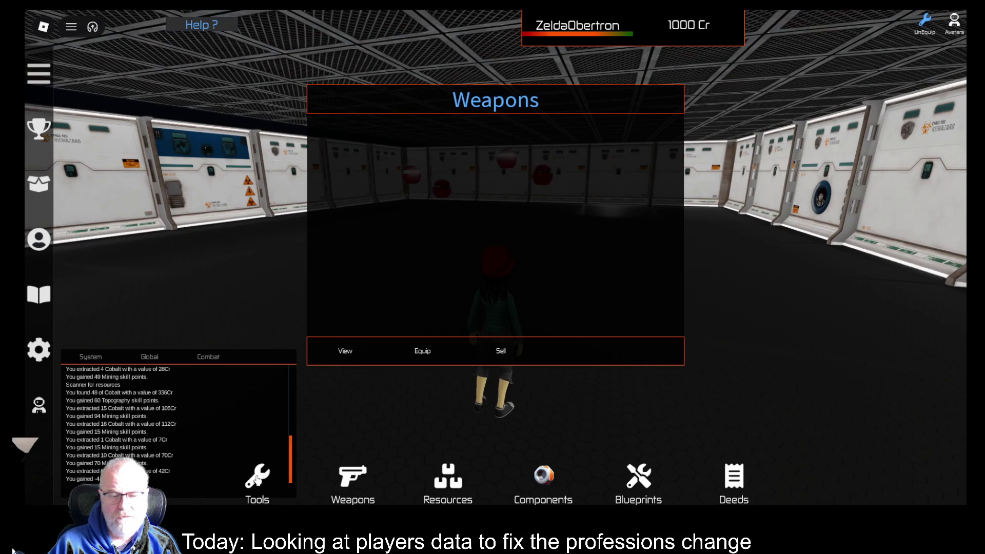
key(i)
Step: Run among the red robots, then back through the doorway and into the glowing portal to the plaza
key(w)
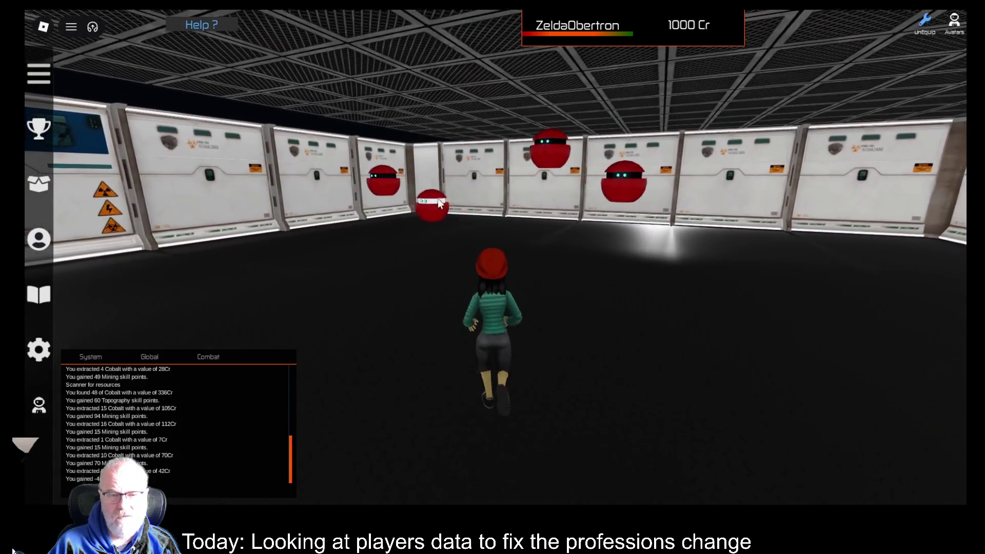
key(d)
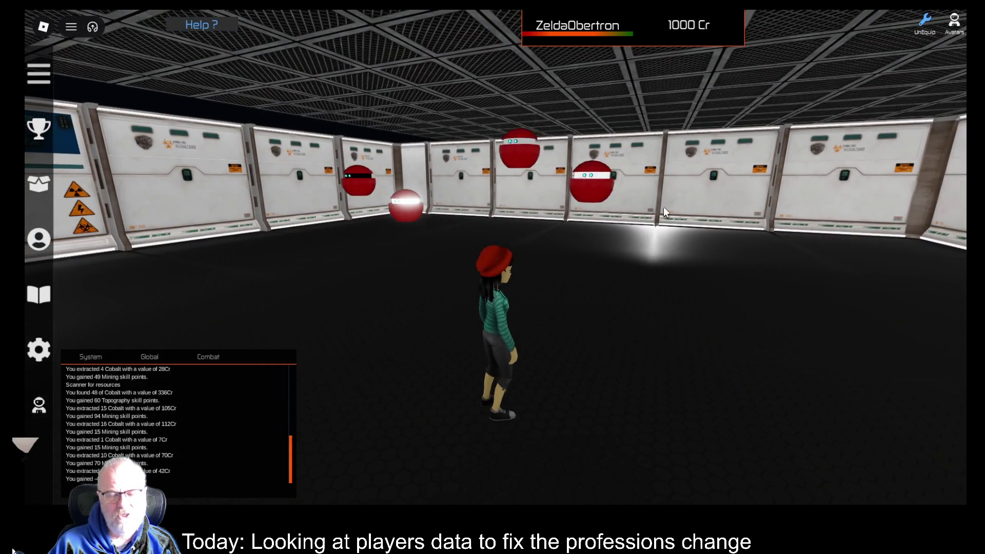
key(w)
key(a)
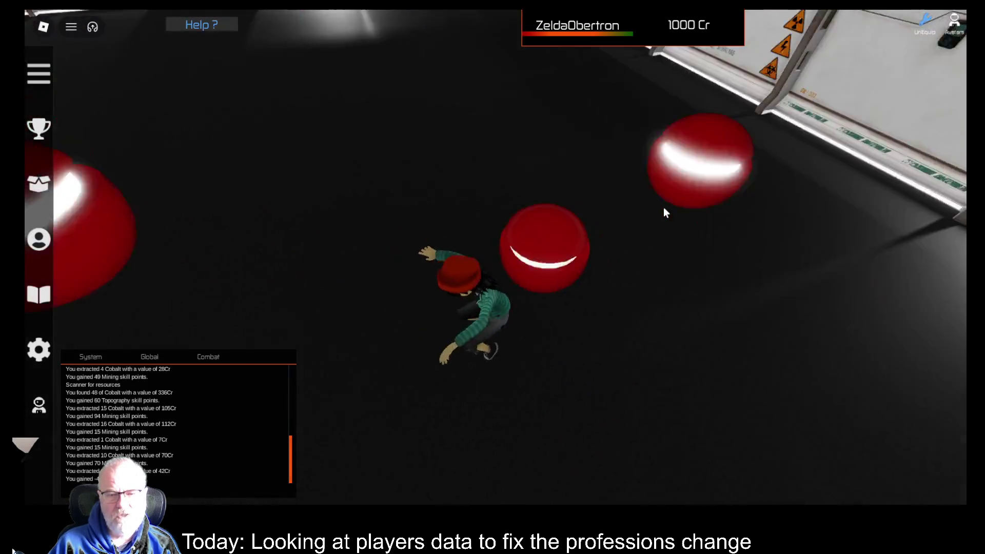
key(w)
key(w)
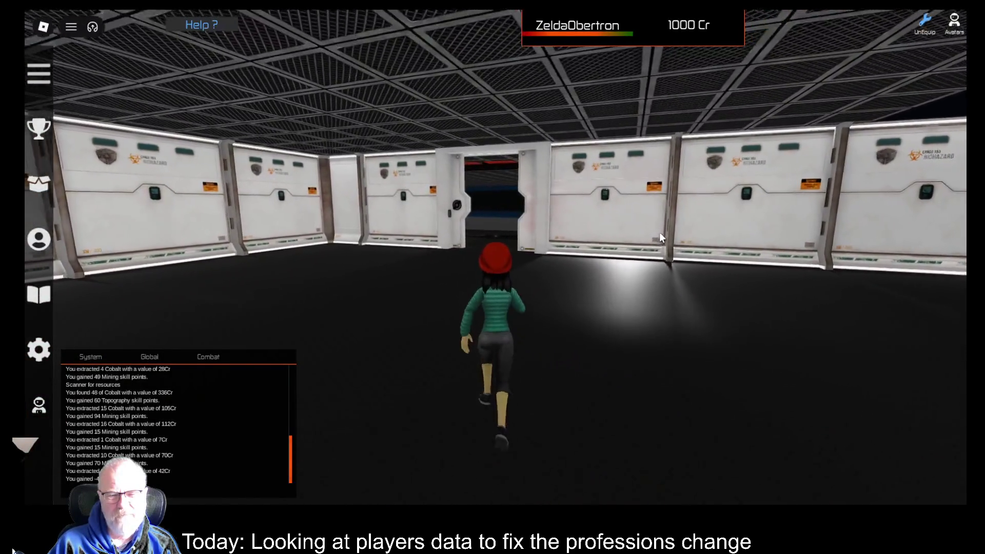
key(w)
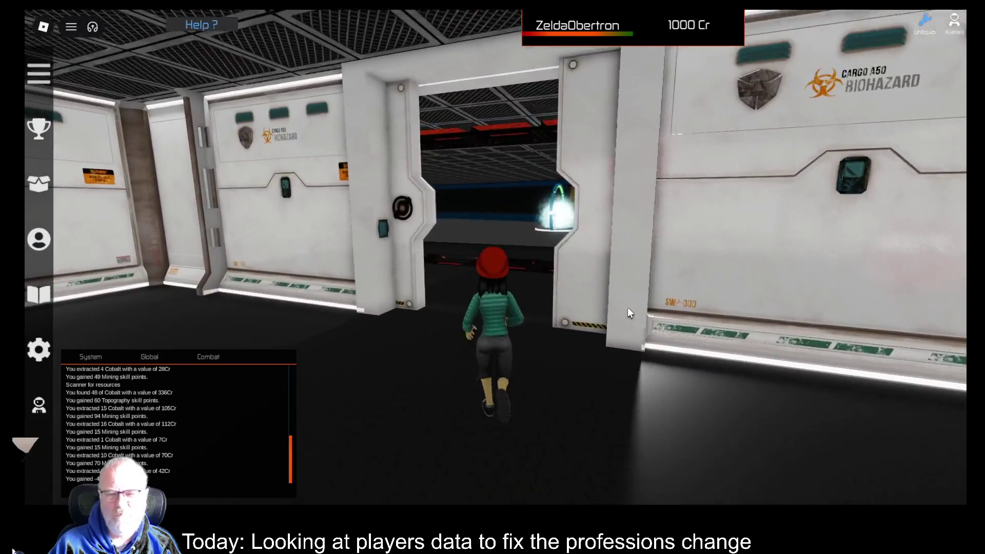
key(w)
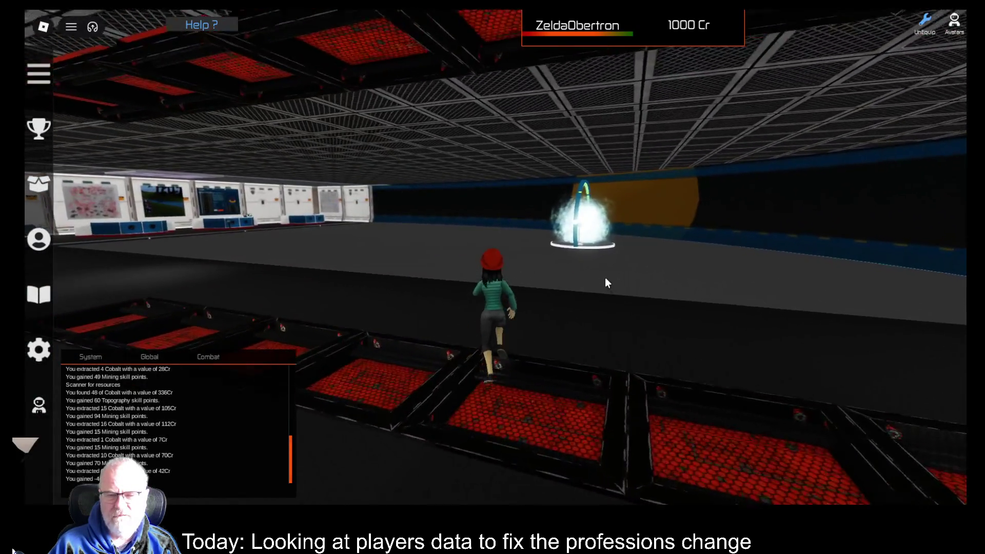
key(w)
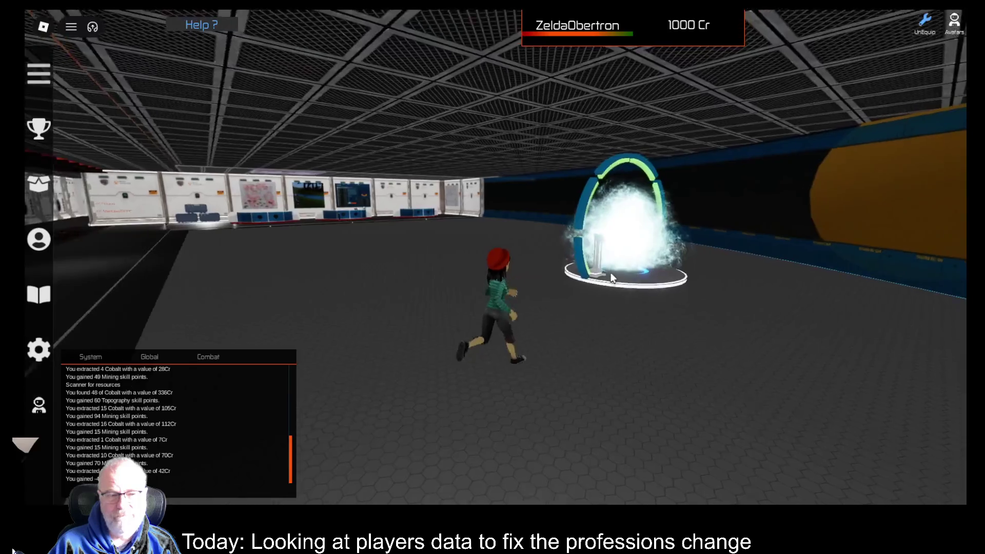
key(w)
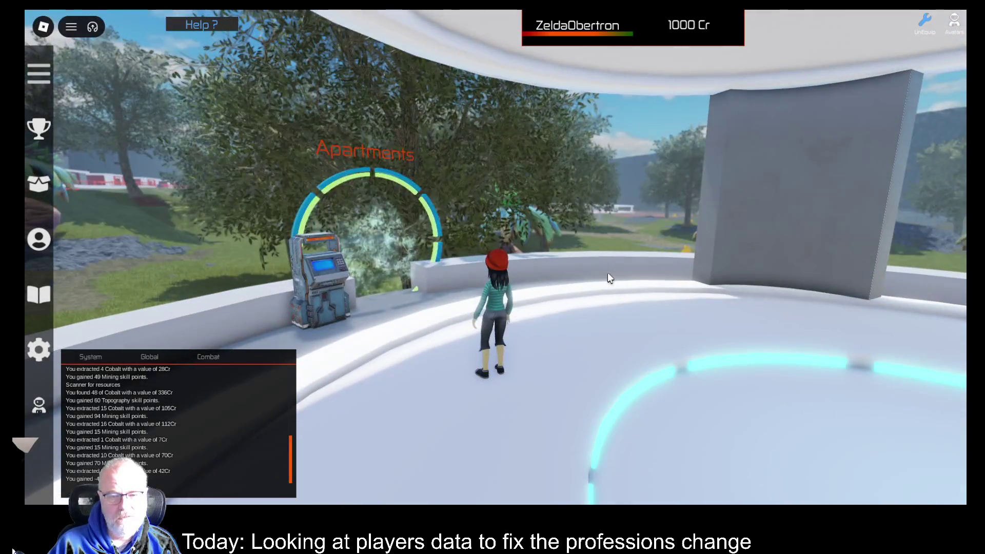
key(w)
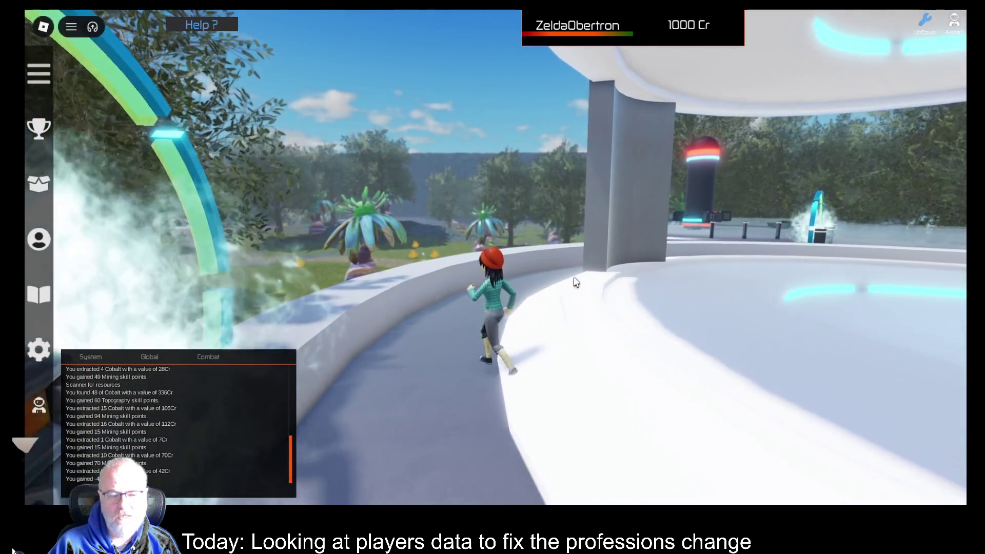